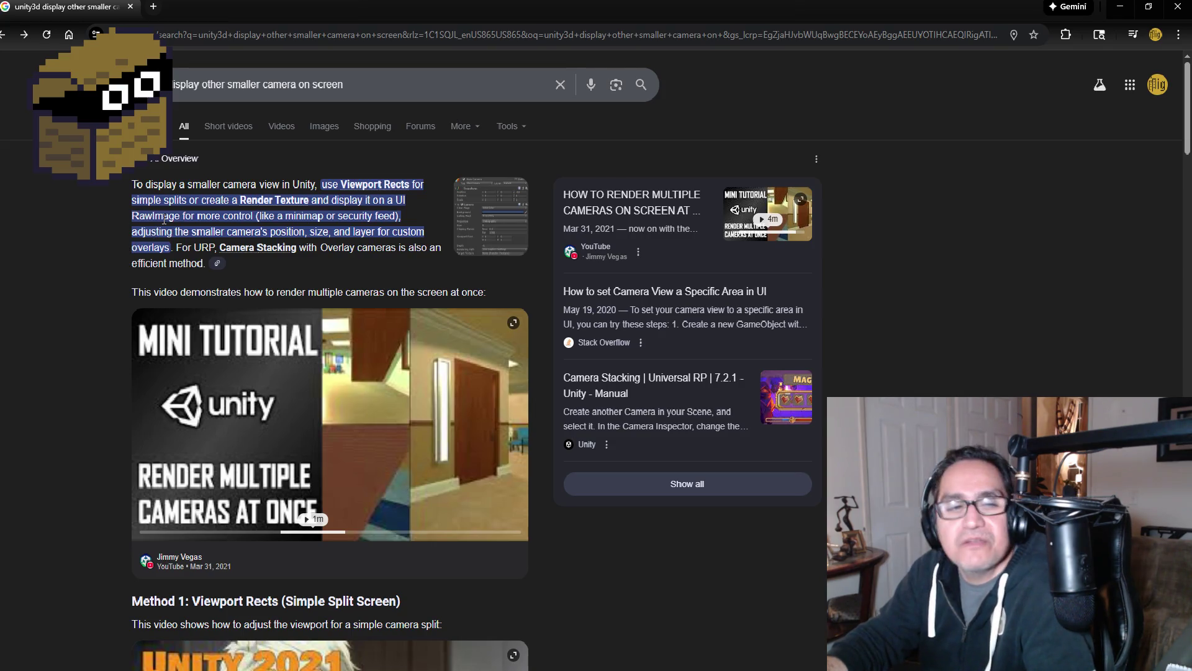
- Minimize Chrome to return to Unity and review the RT_Cam texture filtering options
click(1111, 11)
click(1106, 241)
click(1025, 379)
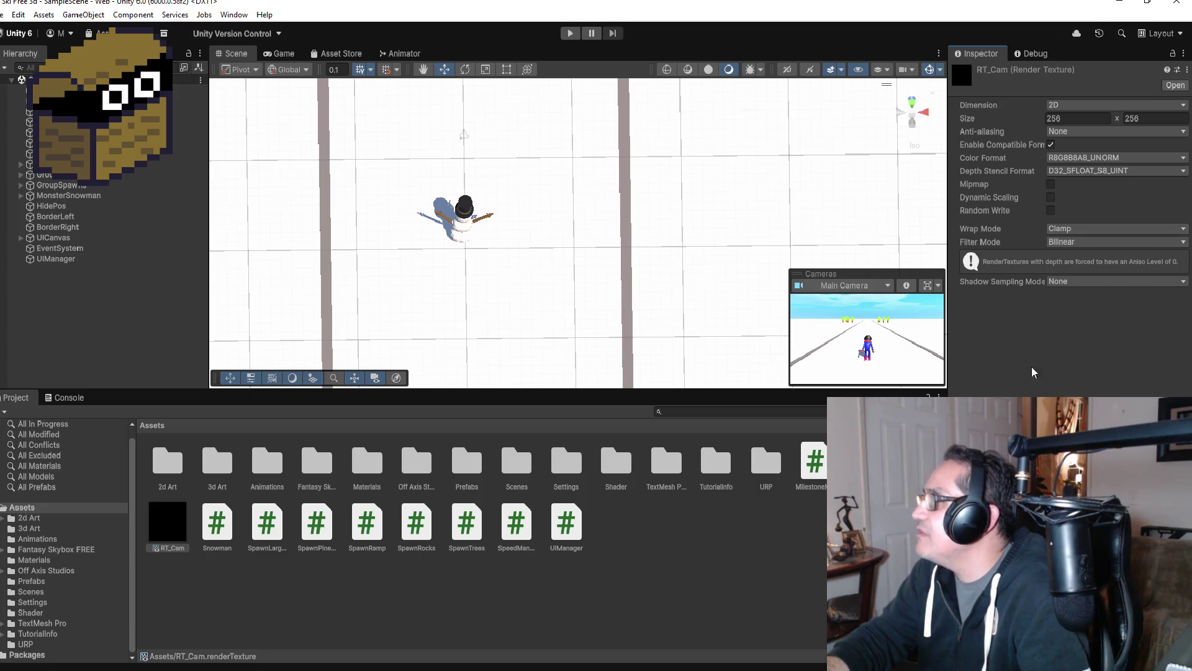
click(1076, 242)
click(1033, 366)
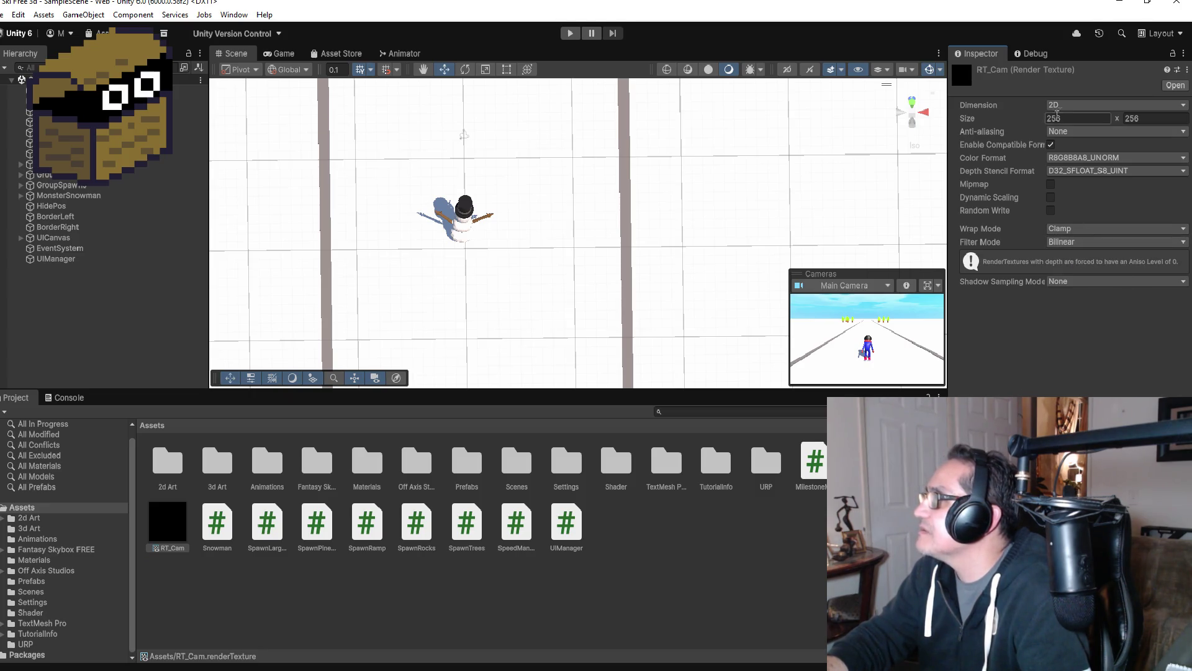
click(1085, 108)
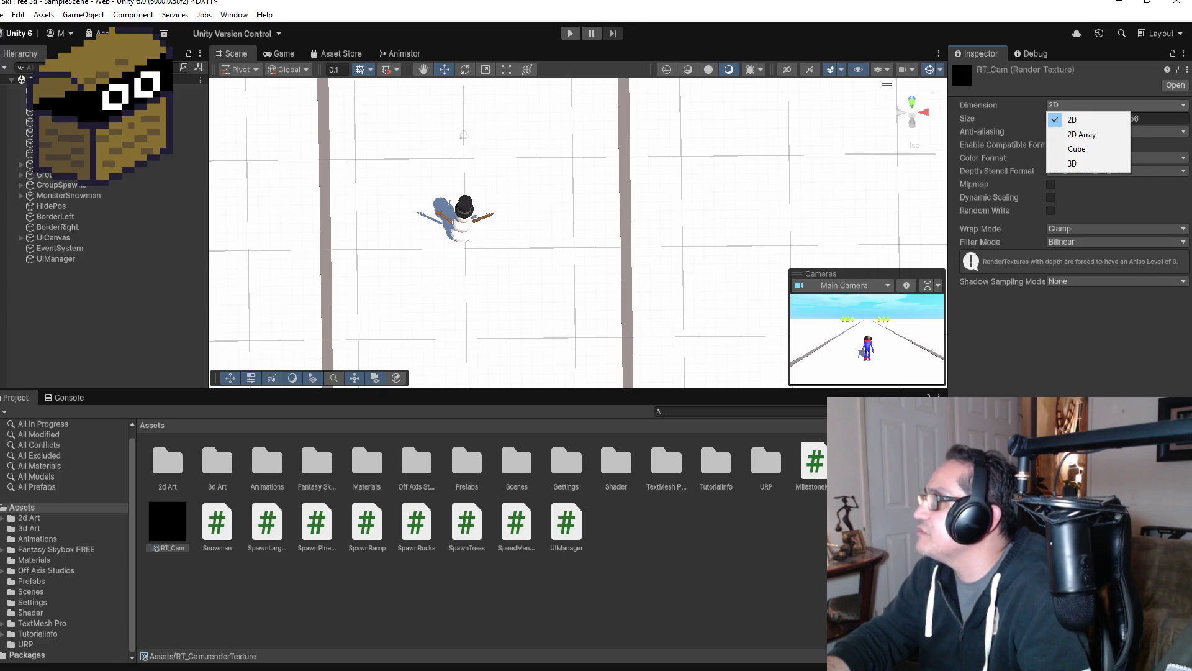
click(1082, 187)
click(1094, 133)
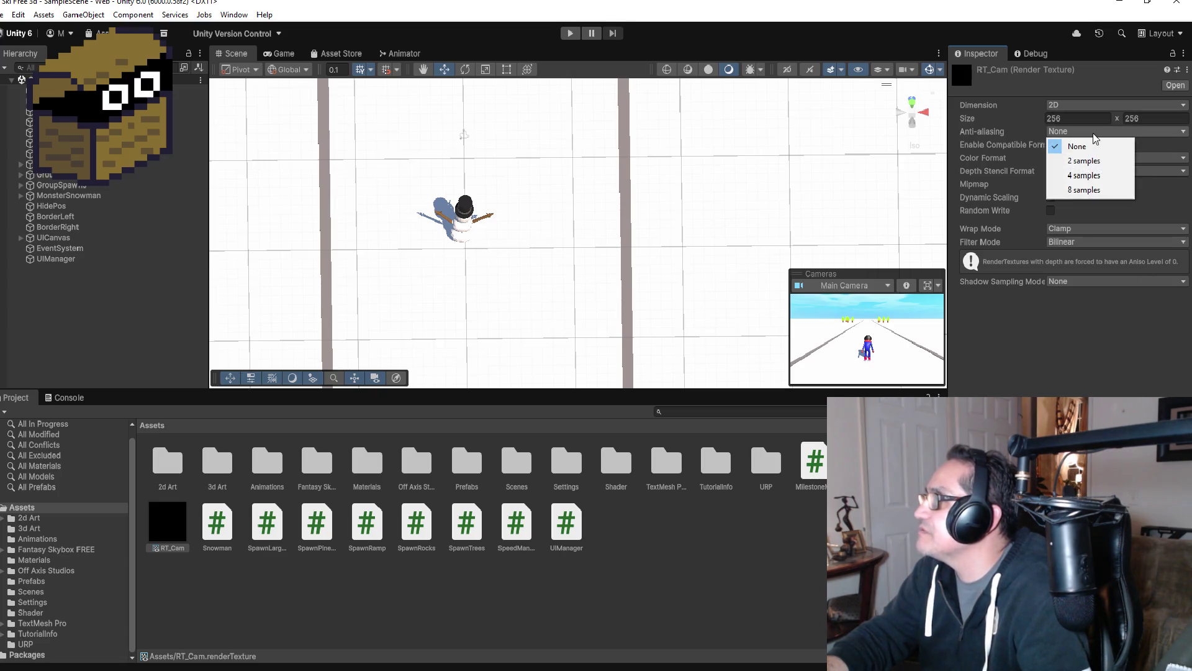
click(1138, 369)
click(1109, 160)
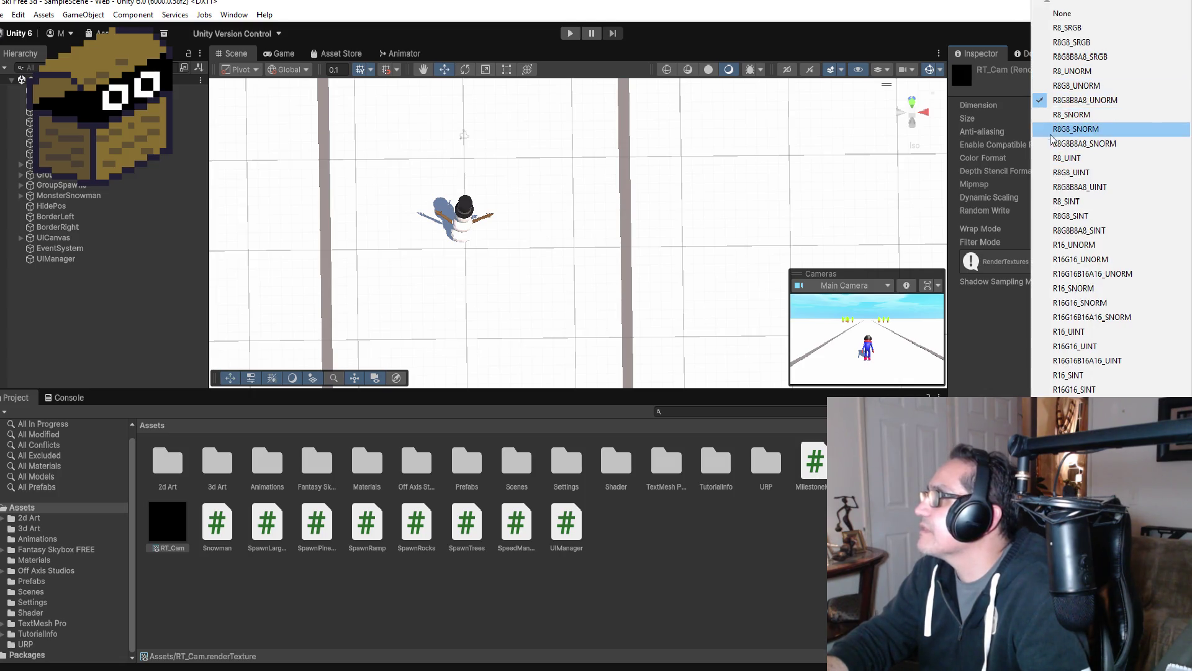
click(991, 392)
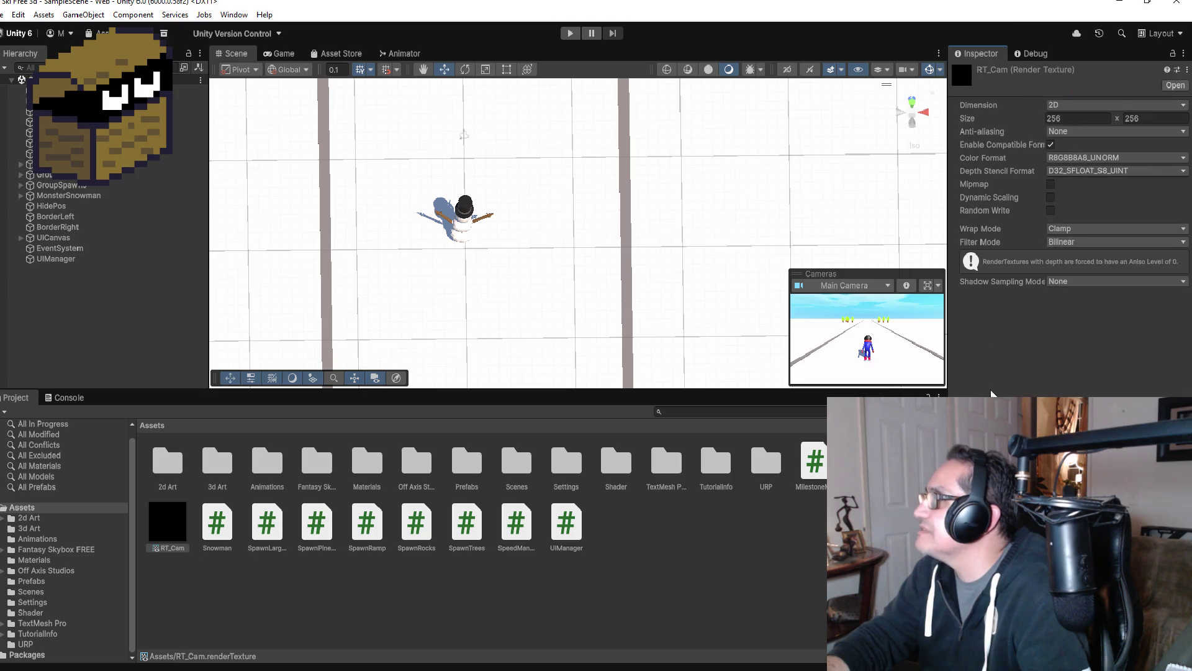
click(1094, 172)
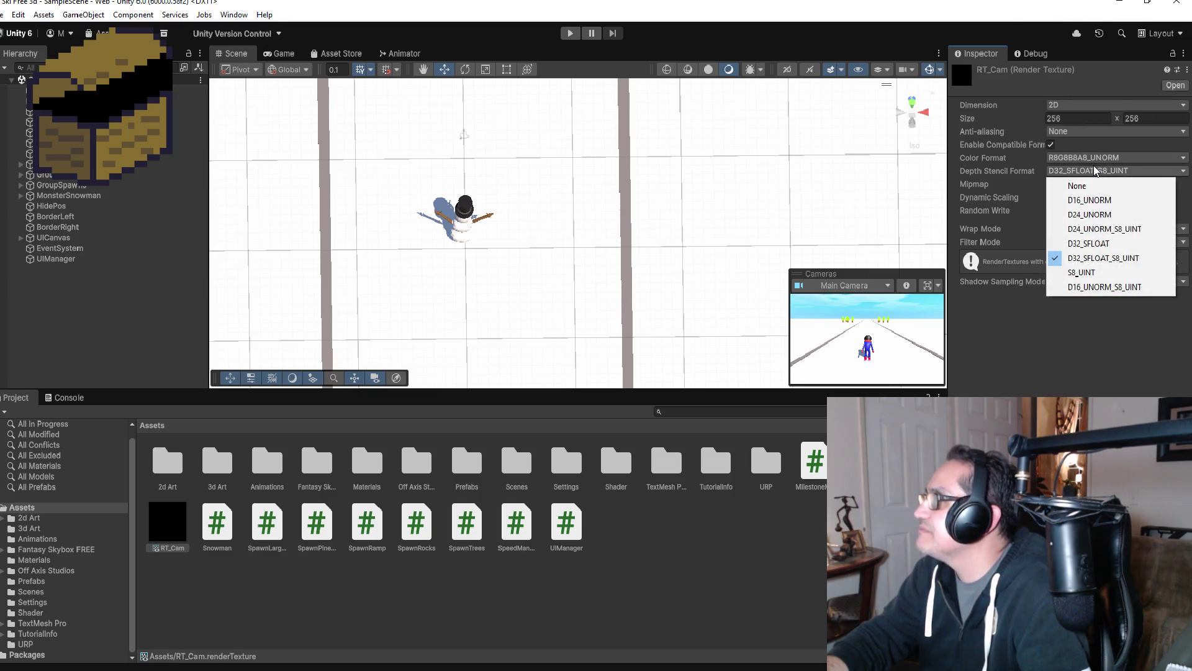
click(1007, 391)
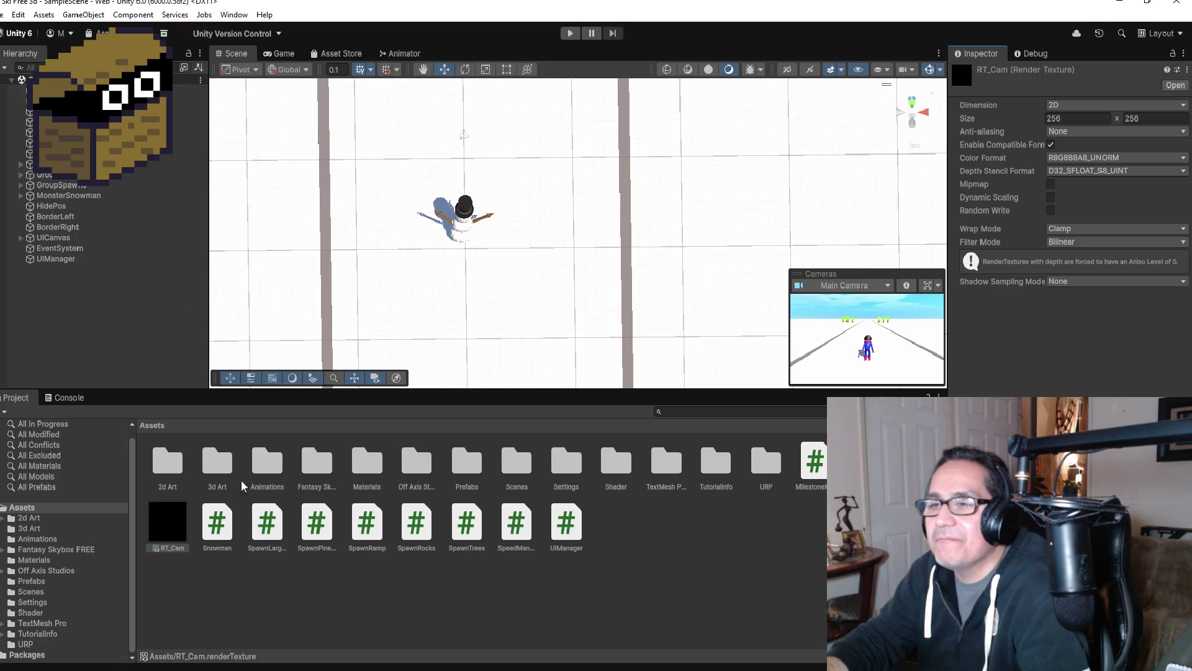
click(160, 514)
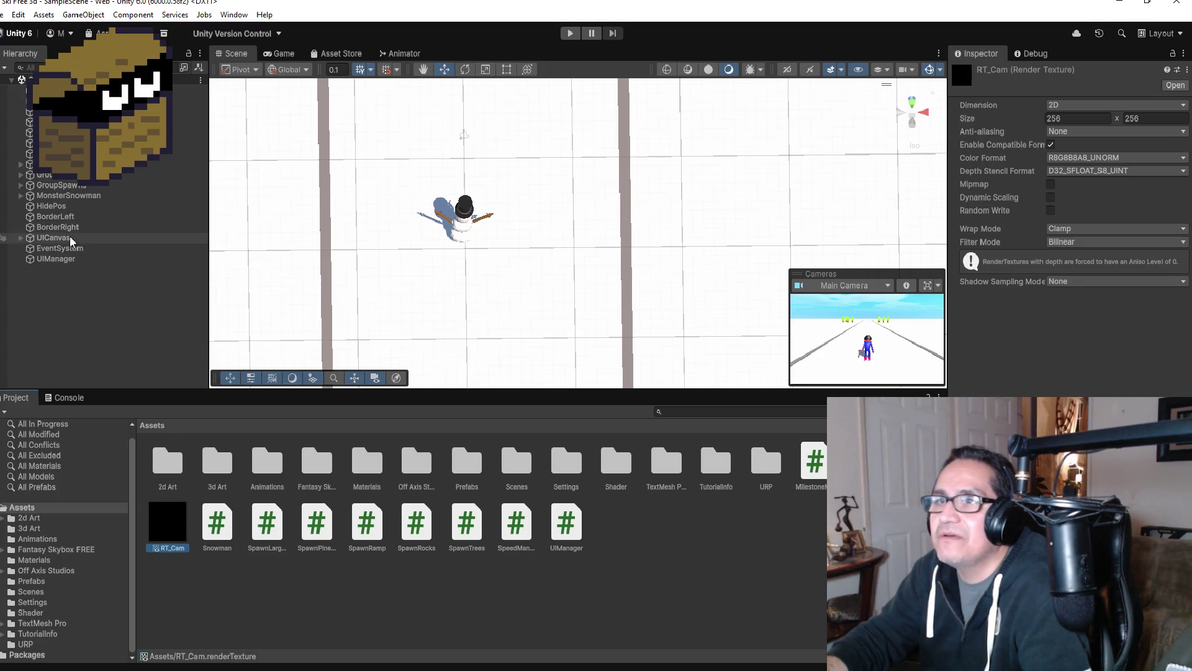
click(64, 261)
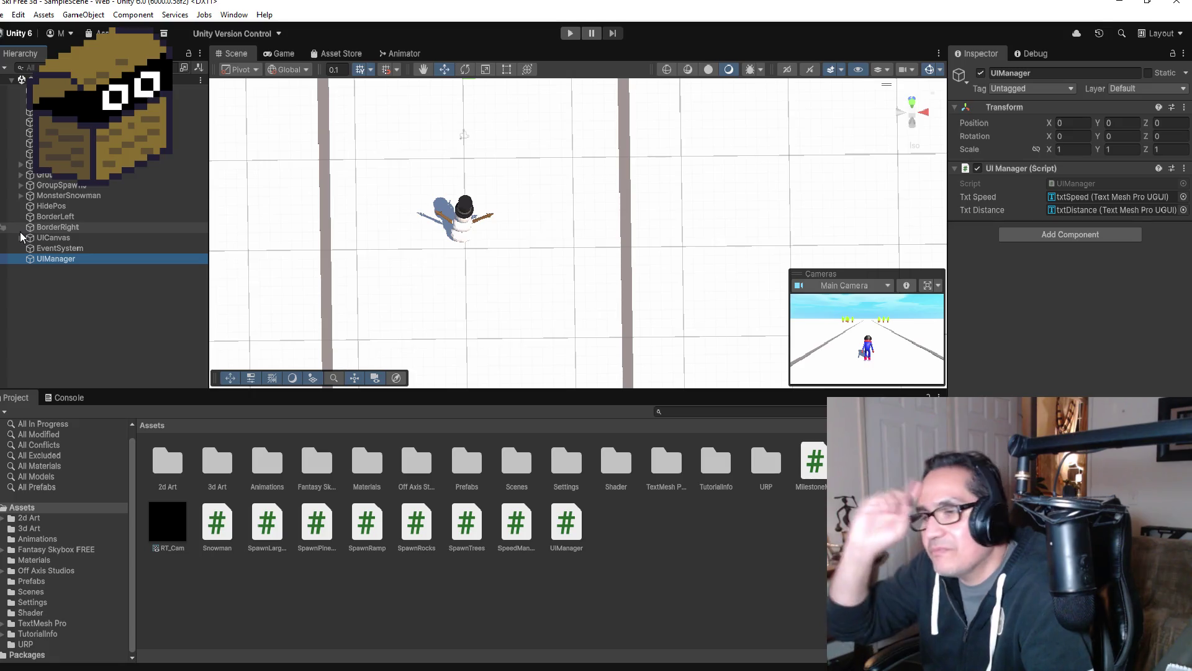
click(47, 186)
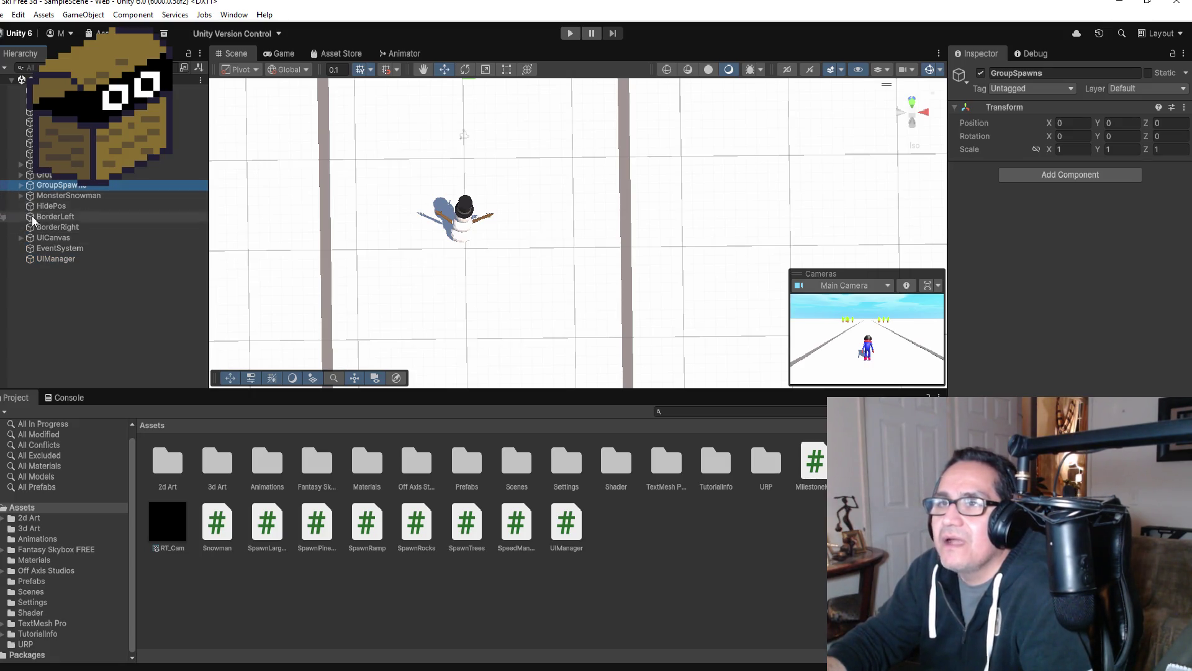
click(171, 531)
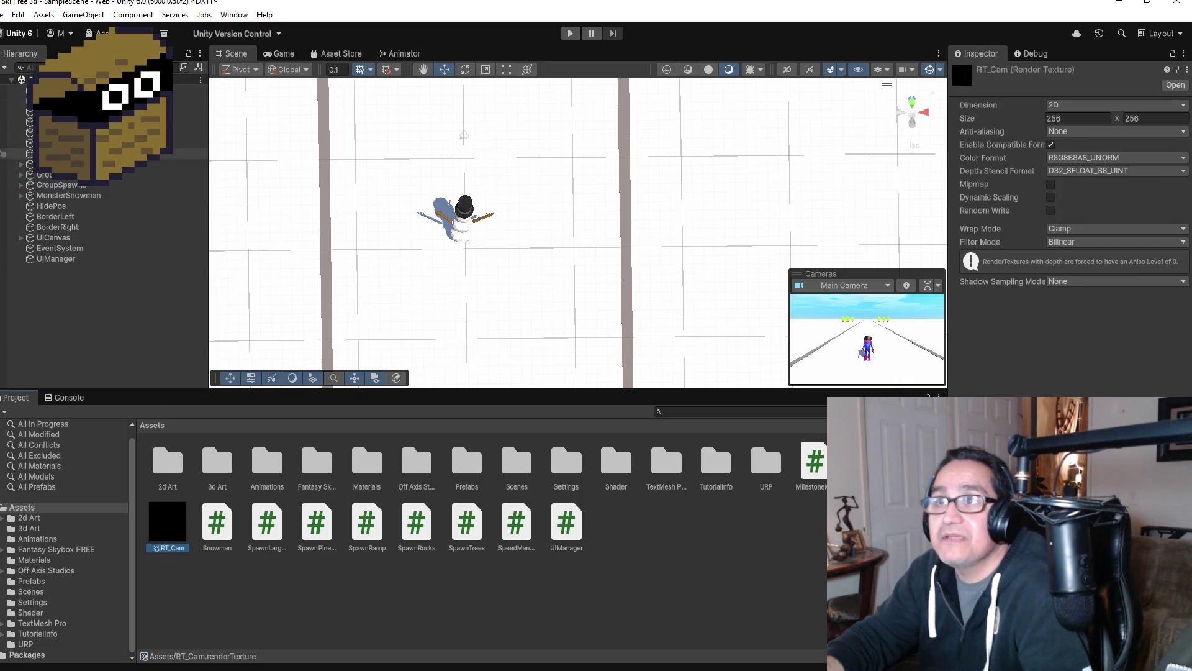
click(67, 196)
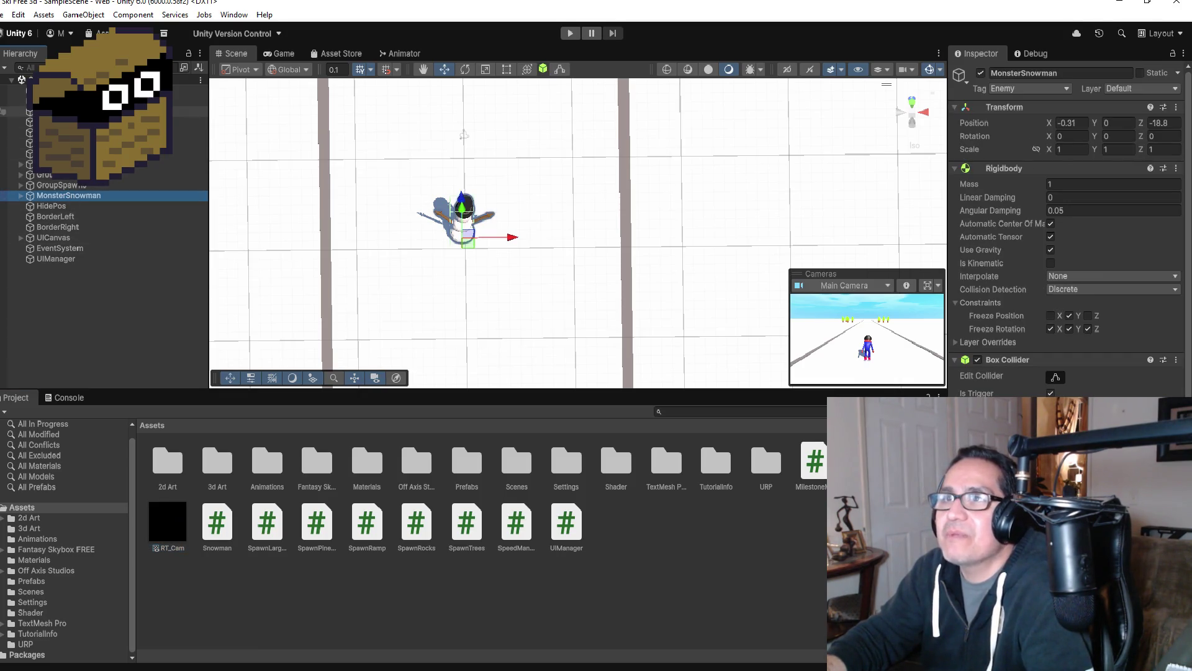
click(62, 132)
key(Down)
key(Down)
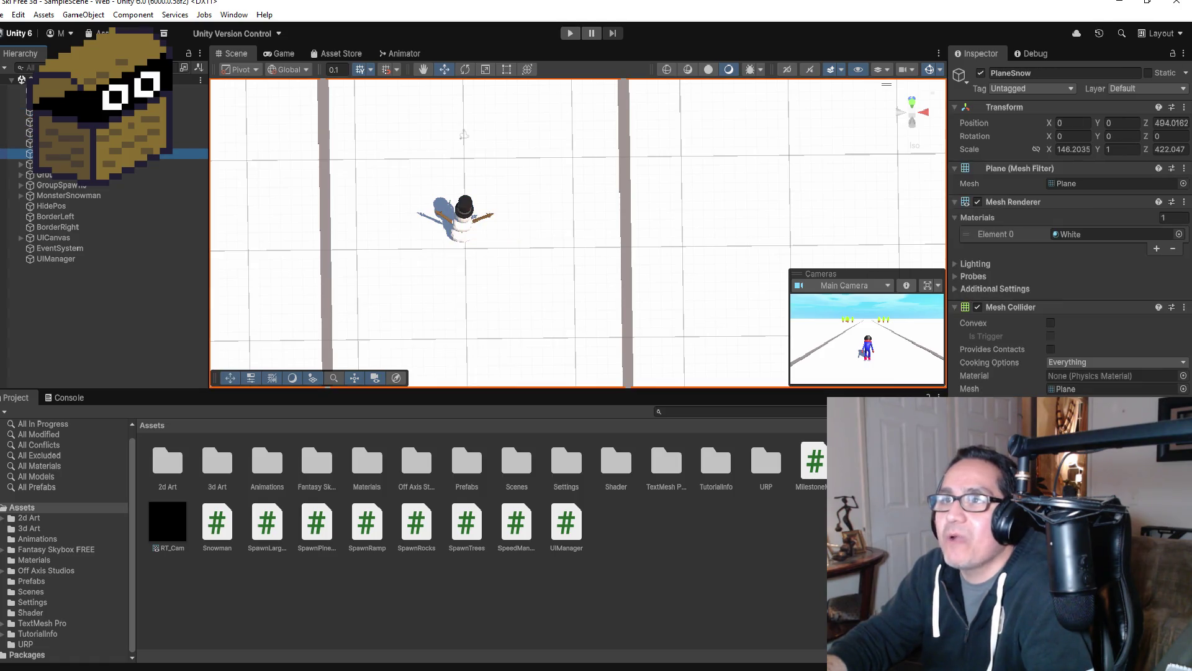
key(Down)
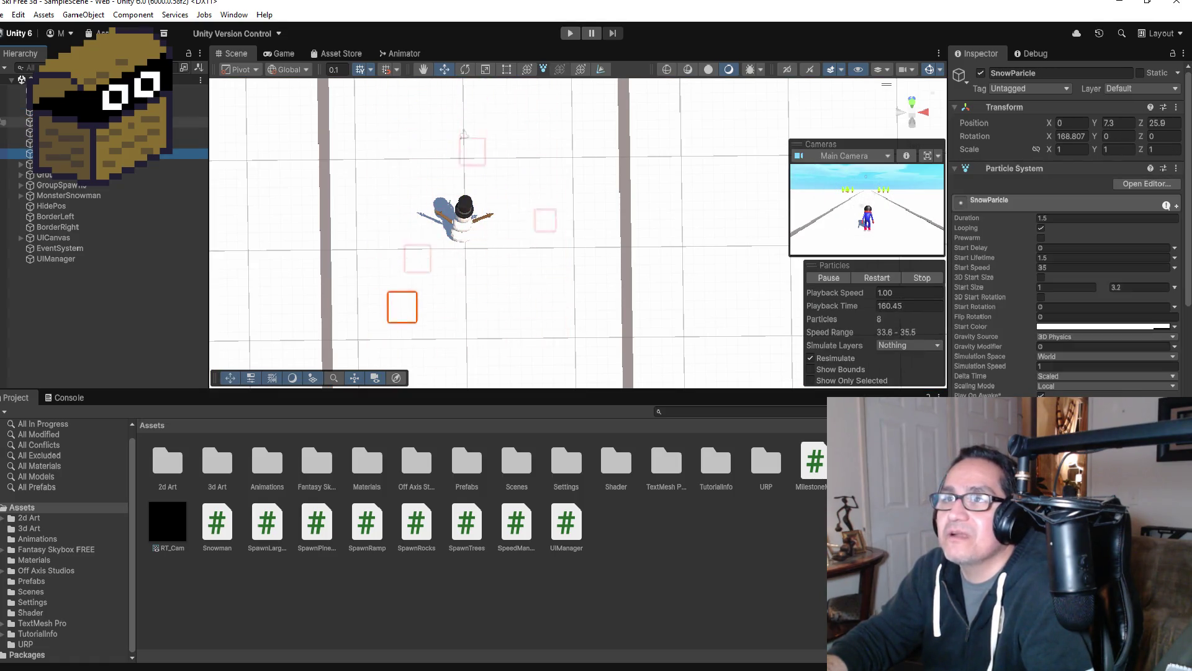
click(75, 101)
- Add a new layer named RearCam in the User Layer 8 slot
click(1144, 89)
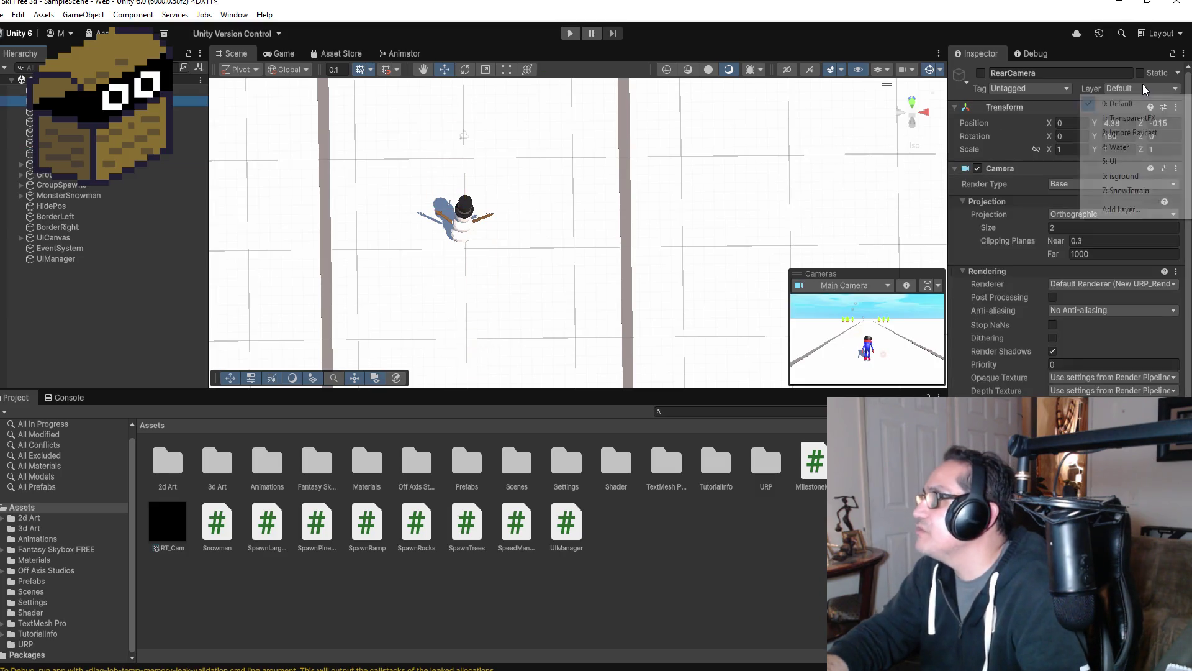
click(1120, 209)
click(1071, 261)
text(RearCam)
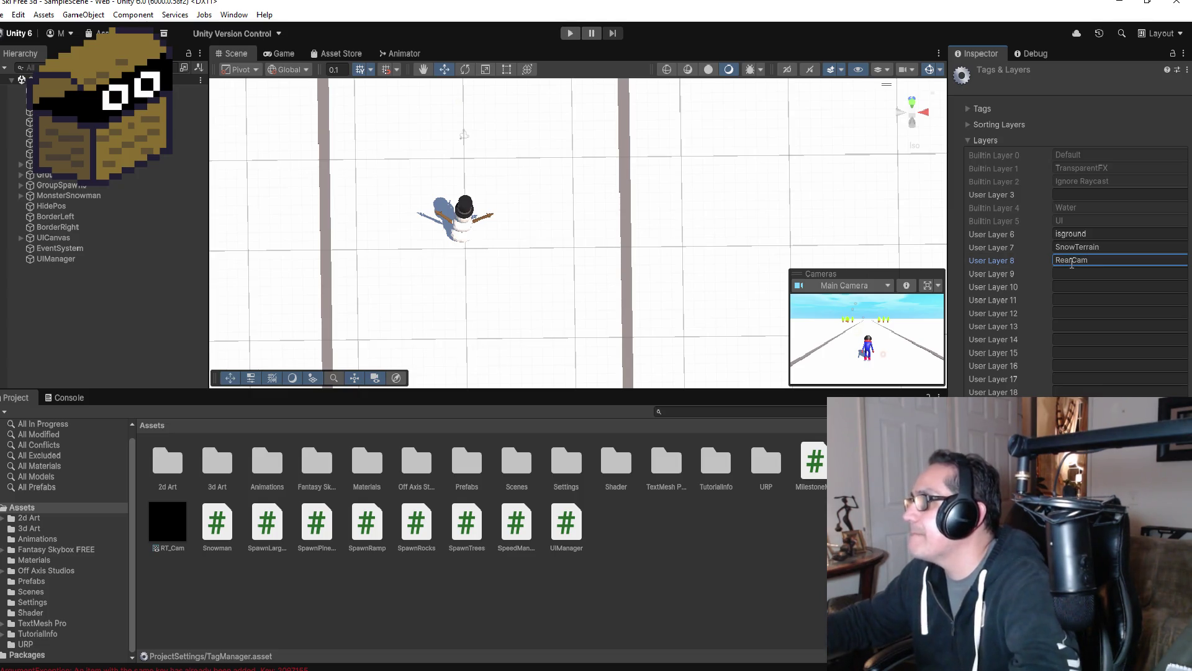
key(Return)
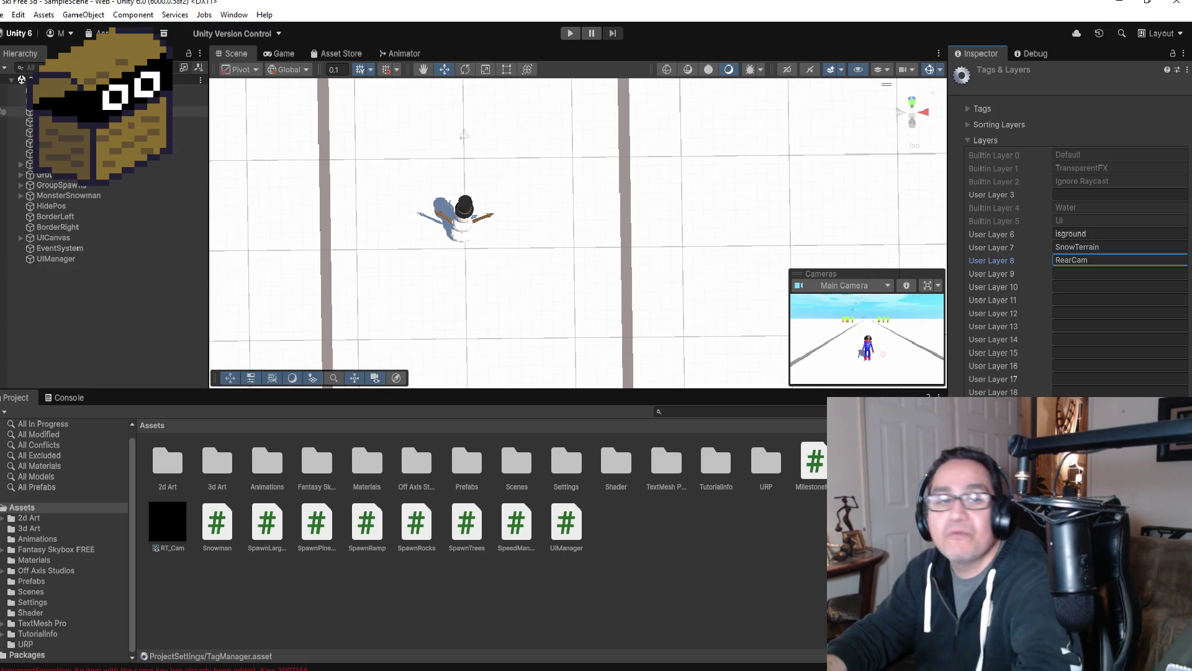
- Reselect RearCamera and assign it to the RearCam layer
click(3, 112)
click(3, 102)
click(1130, 89)
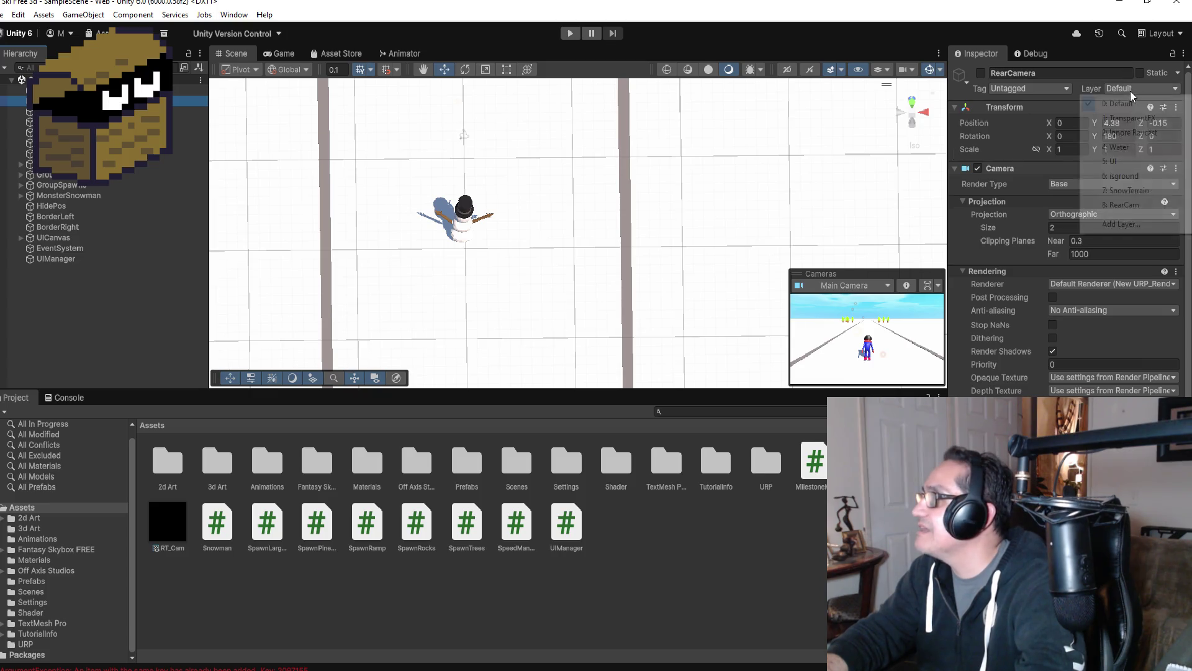
click(1111, 205)
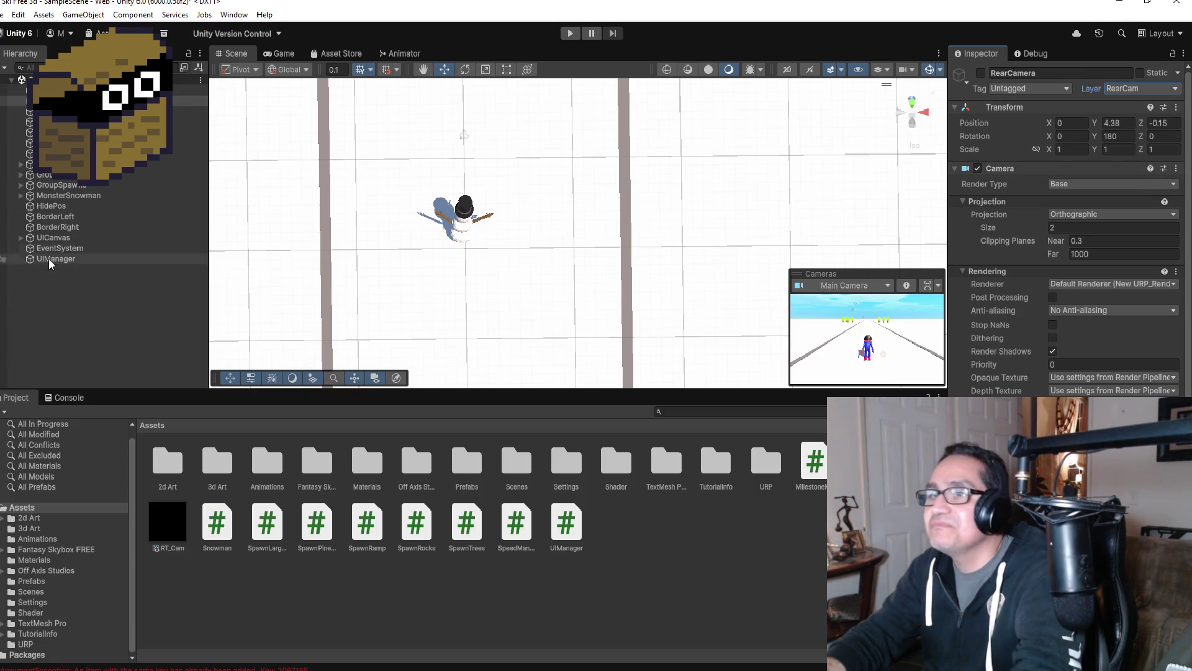
- Inspect the GroupPine, GroupSpawns, SpeedManager and UICanvas dspSpeed objects in the Hierarchy
click(62, 175)
click(59, 185)
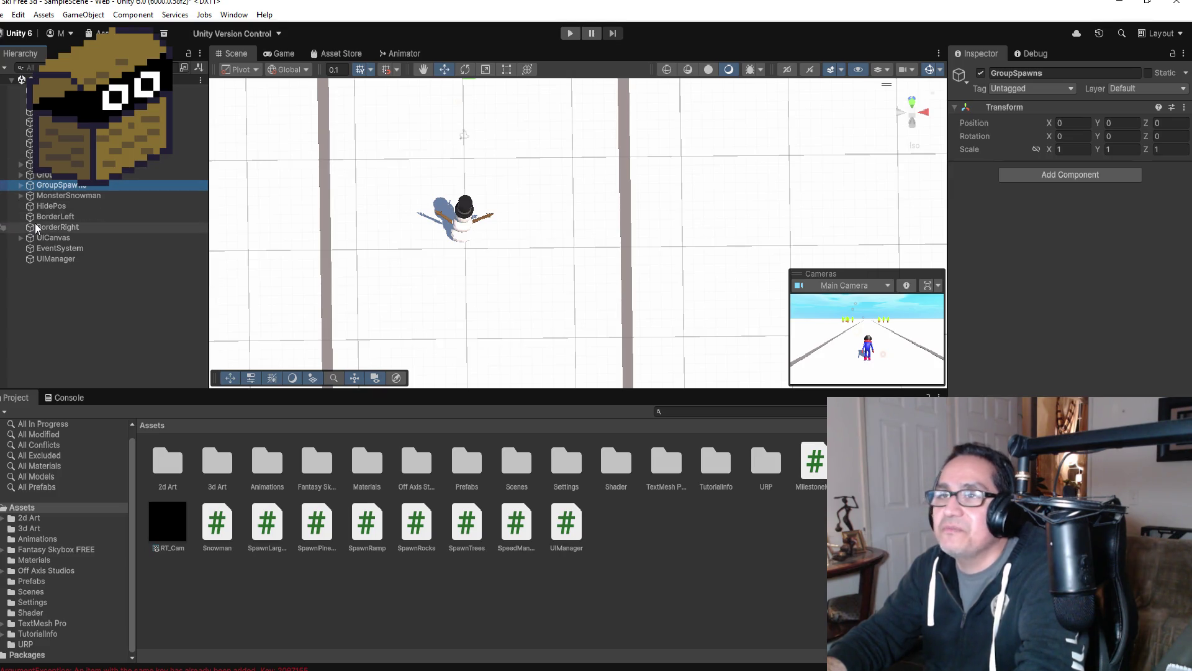
click(26, 133)
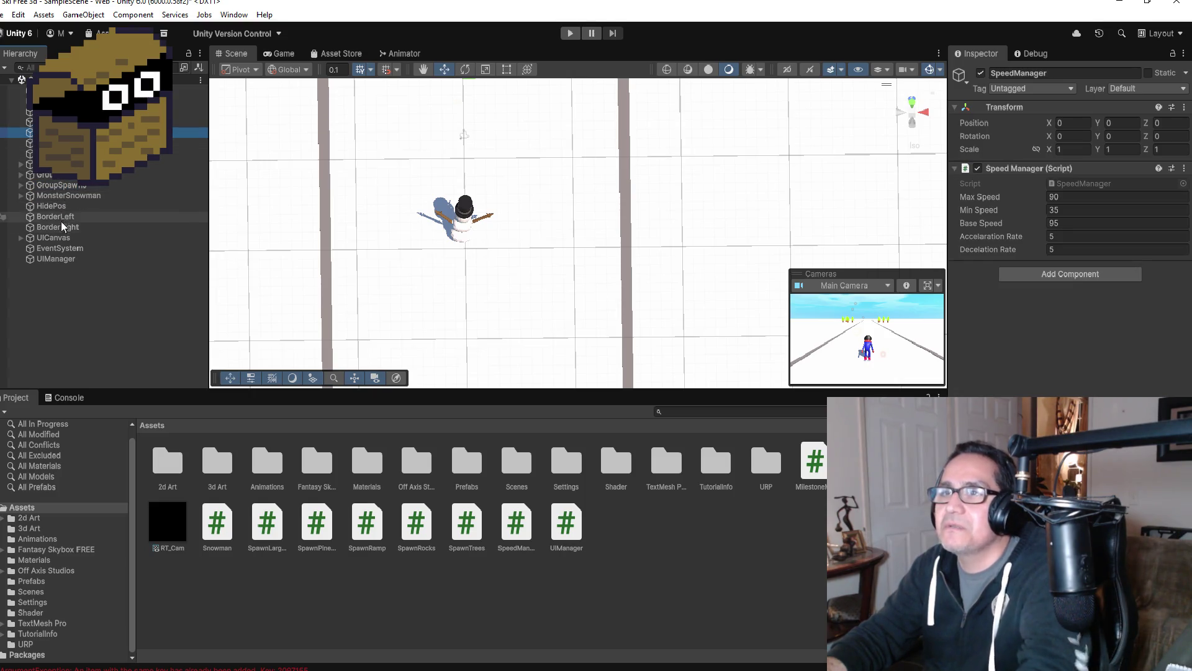
click(20, 237)
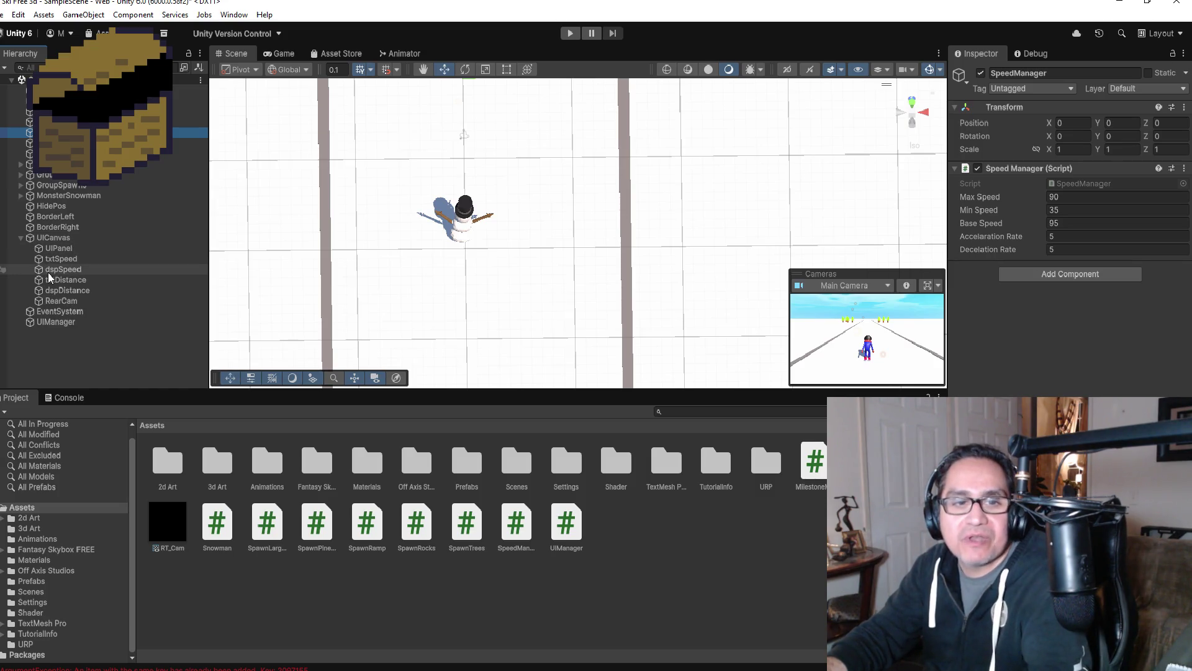
click(50, 271)
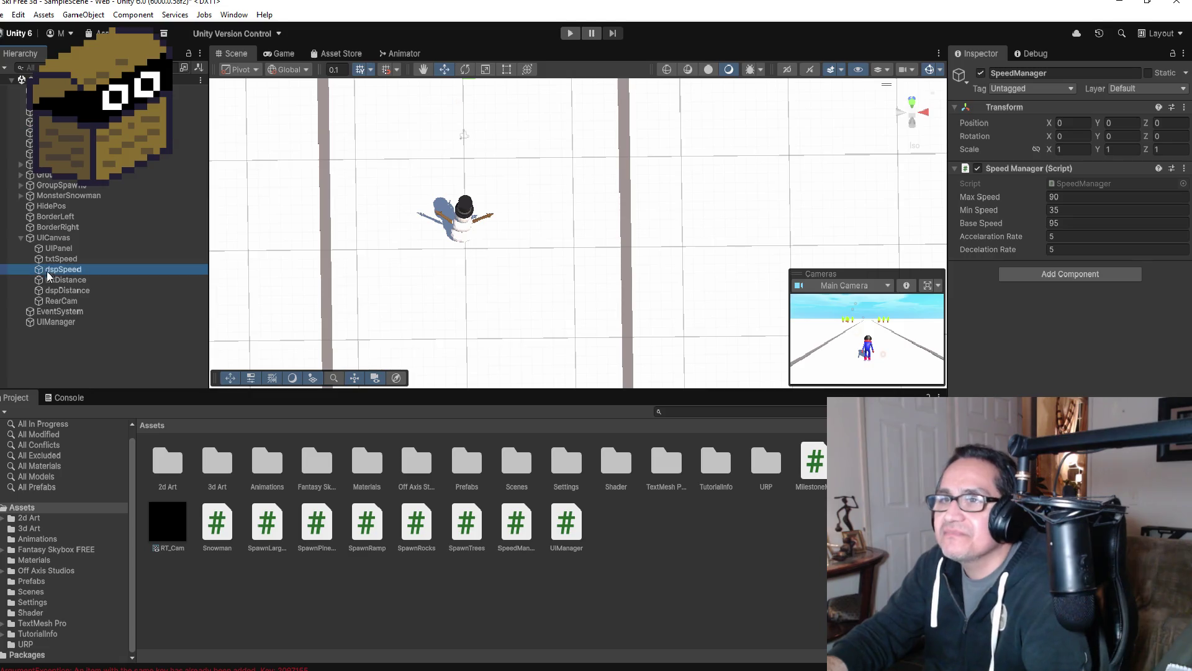
- Select and frame the RearCam UI image, then put it on the RearCam layer
click(59, 302)
double_click(59, 303)
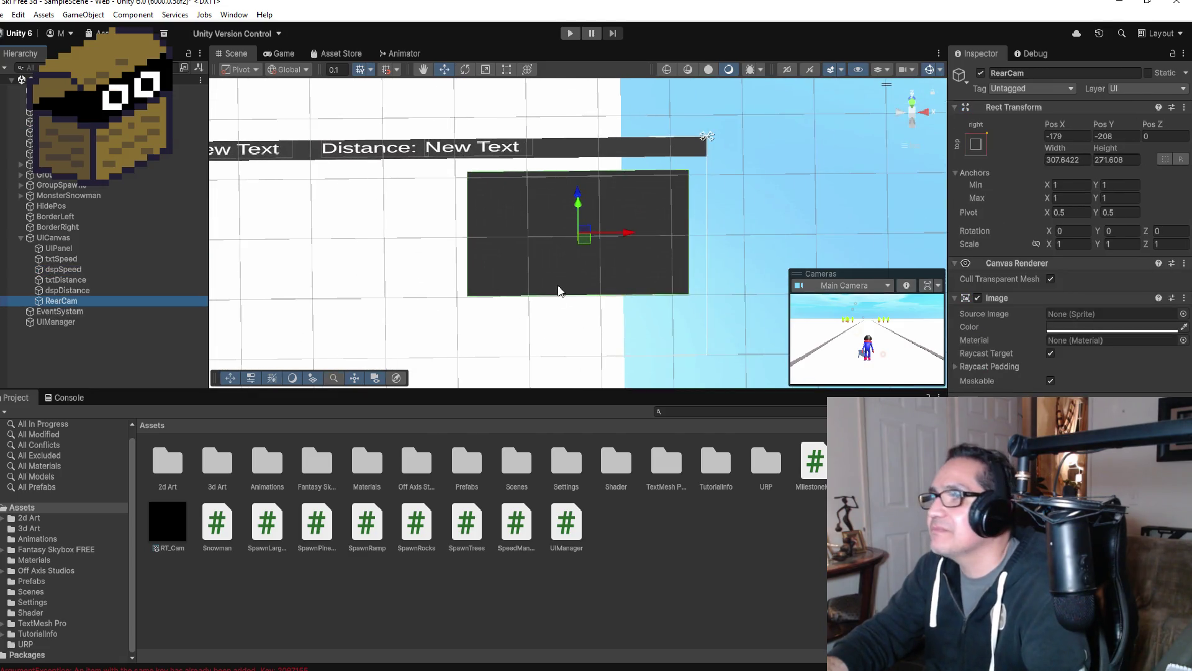
scroll(649, 249, down, 3)
scroll(764, 251, up, 4)
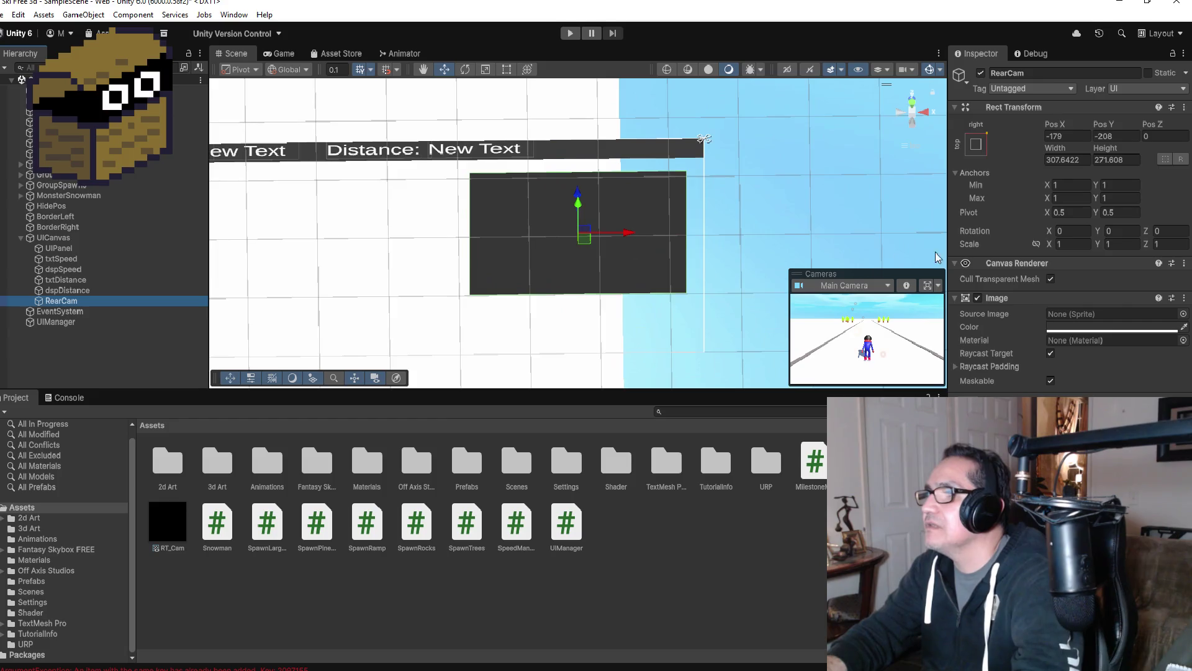
click(1127, 91)
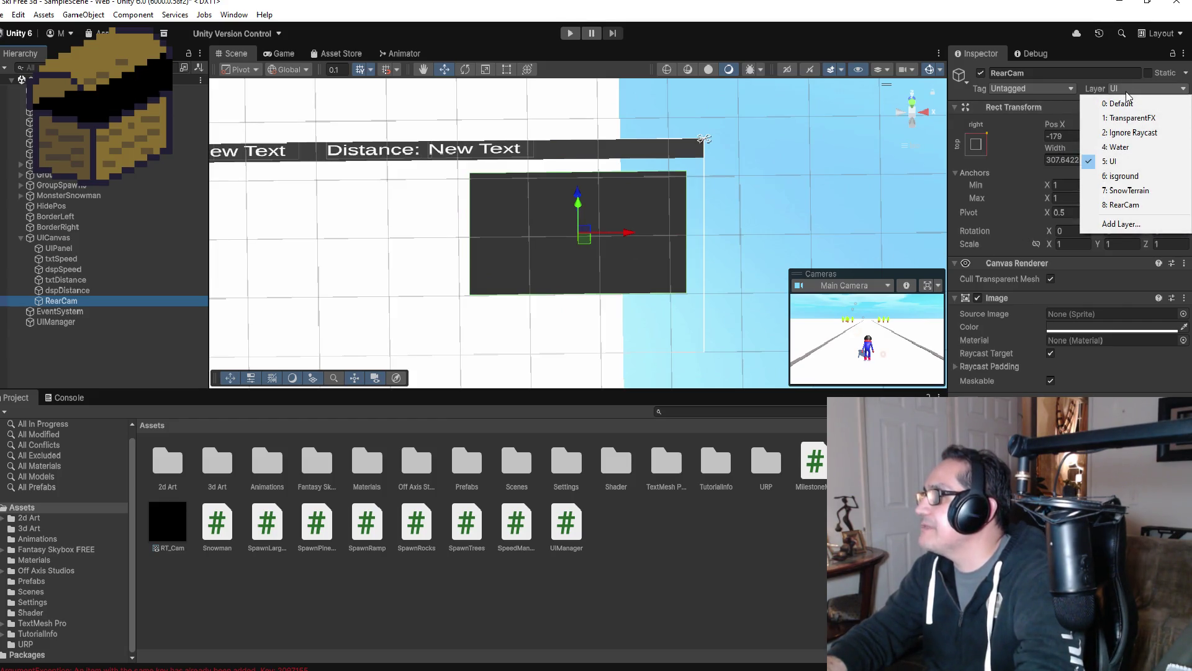
click(1124, 205)
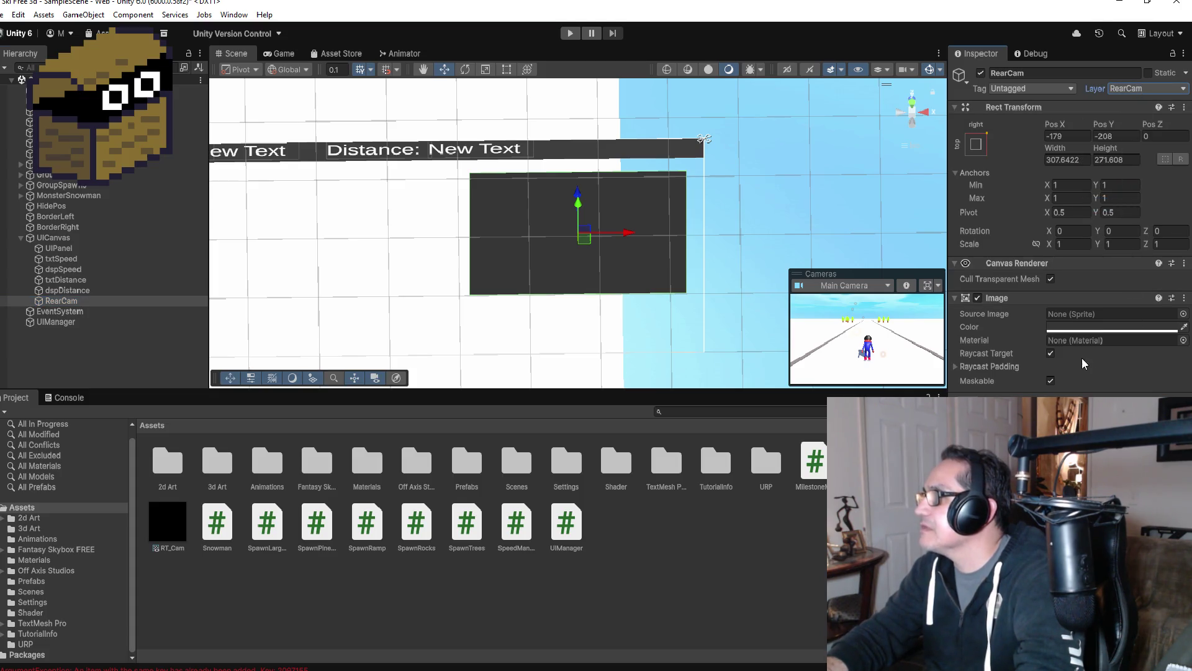
- Replace RearCam's Image component with a Raw Image component
click(1184, 297)
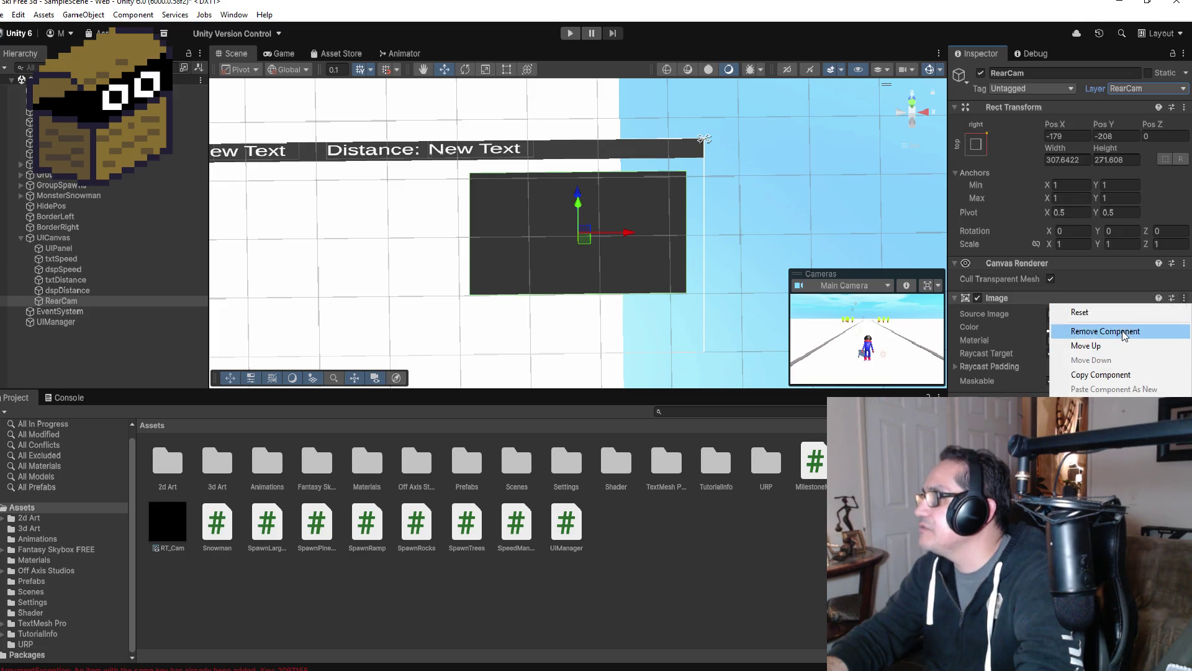
click(1124, 334)
click(1097, 301)
text(raw)
click(1043, 350)
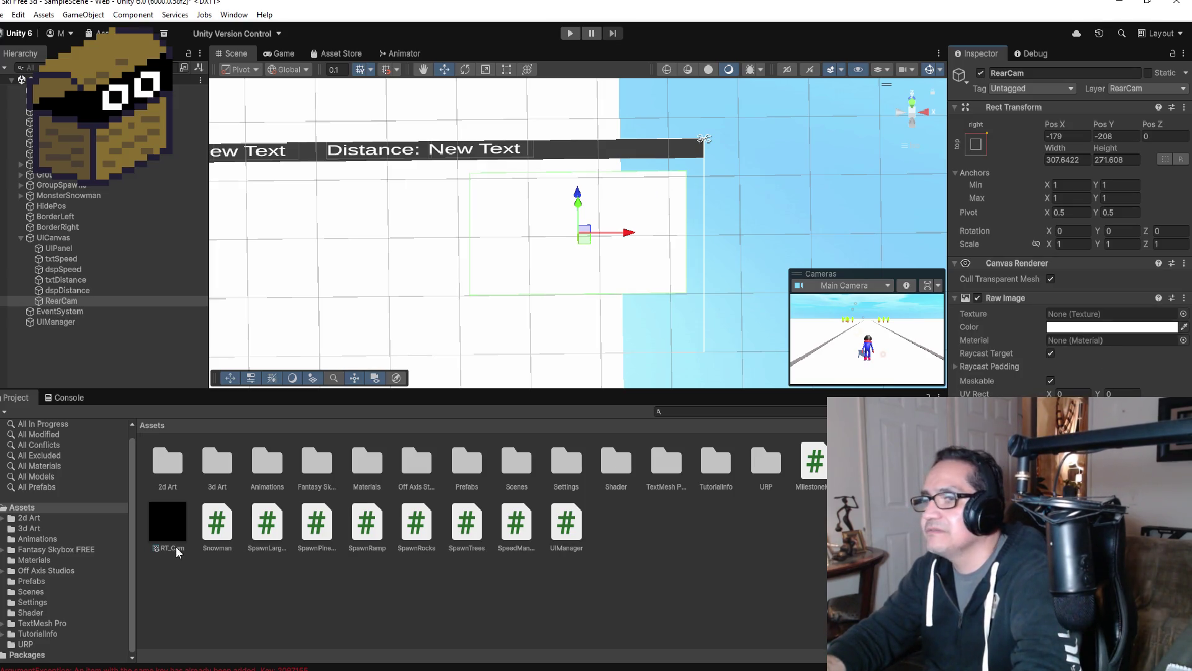
- Assign RT_Cam to RearCam's Raw Image Texture slot and leave the element on the UI layer
drag(164, 433, 1100, 311)
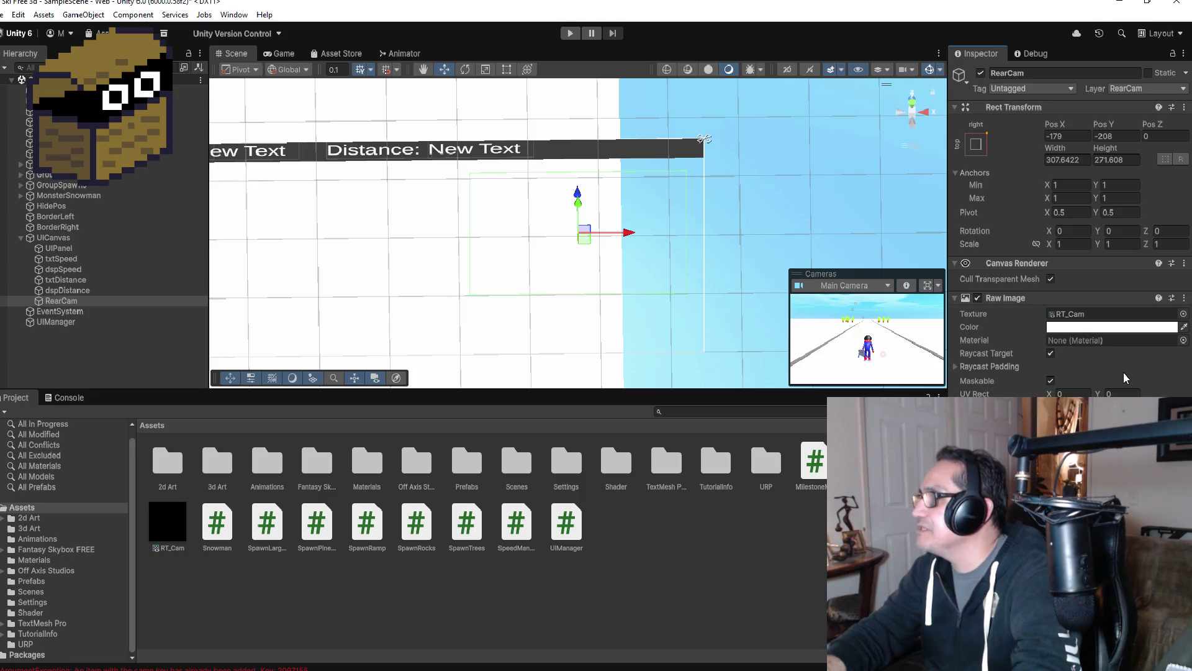
click(163, 529)
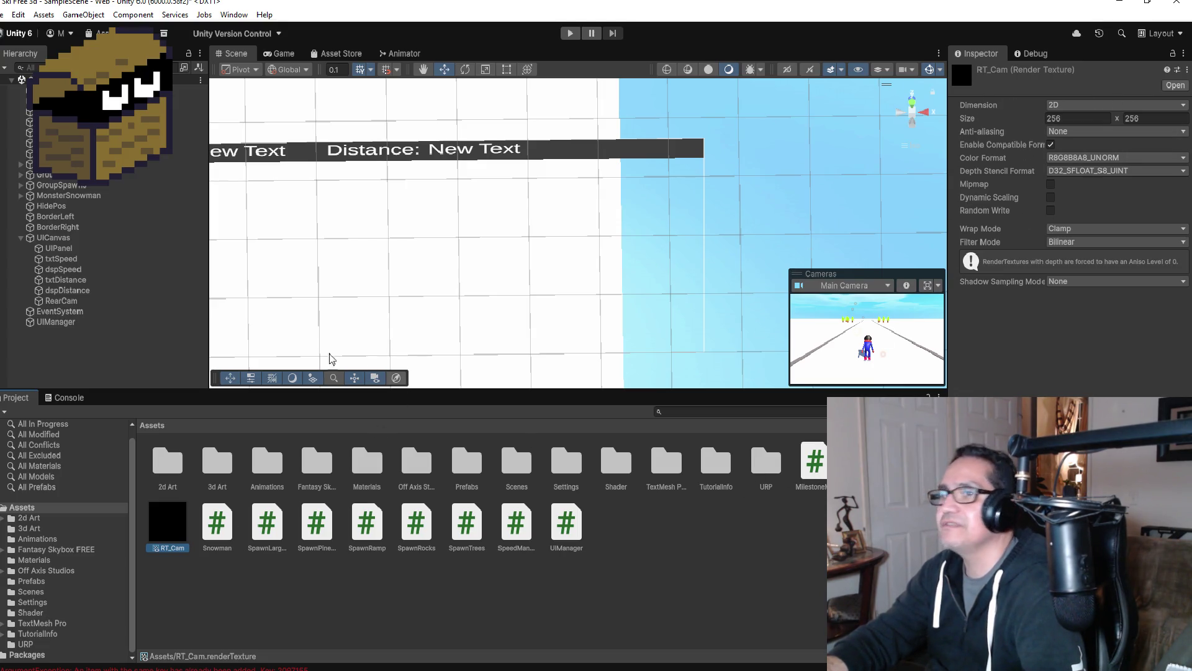
click(86, 302)
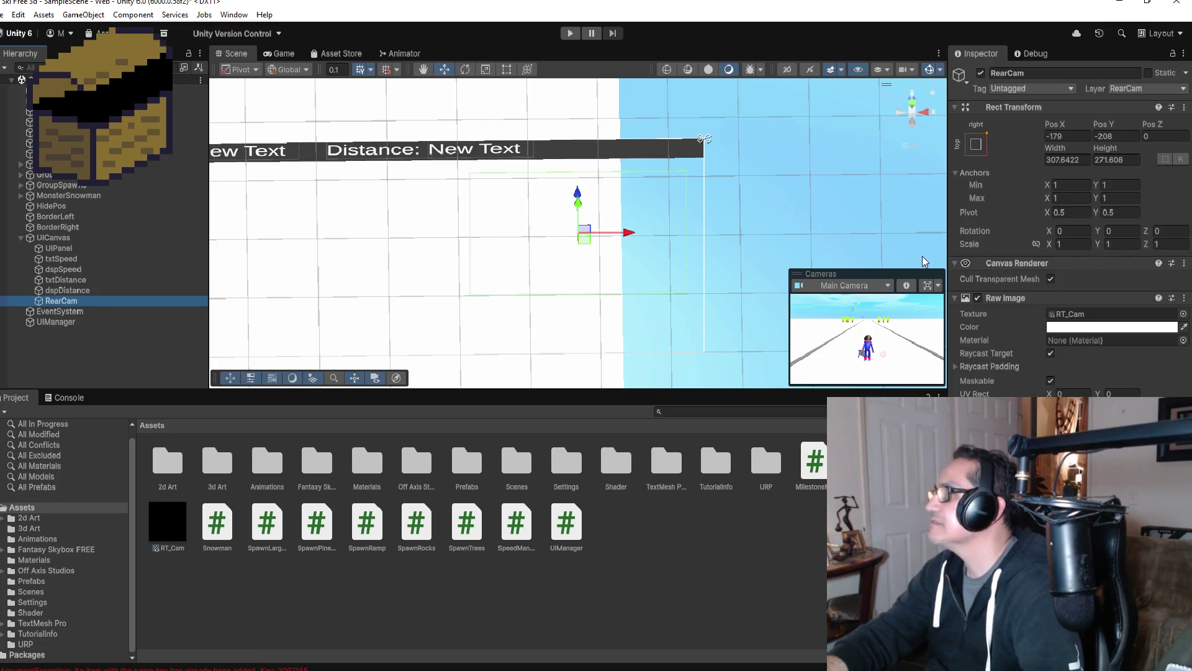
click(1122, 89)
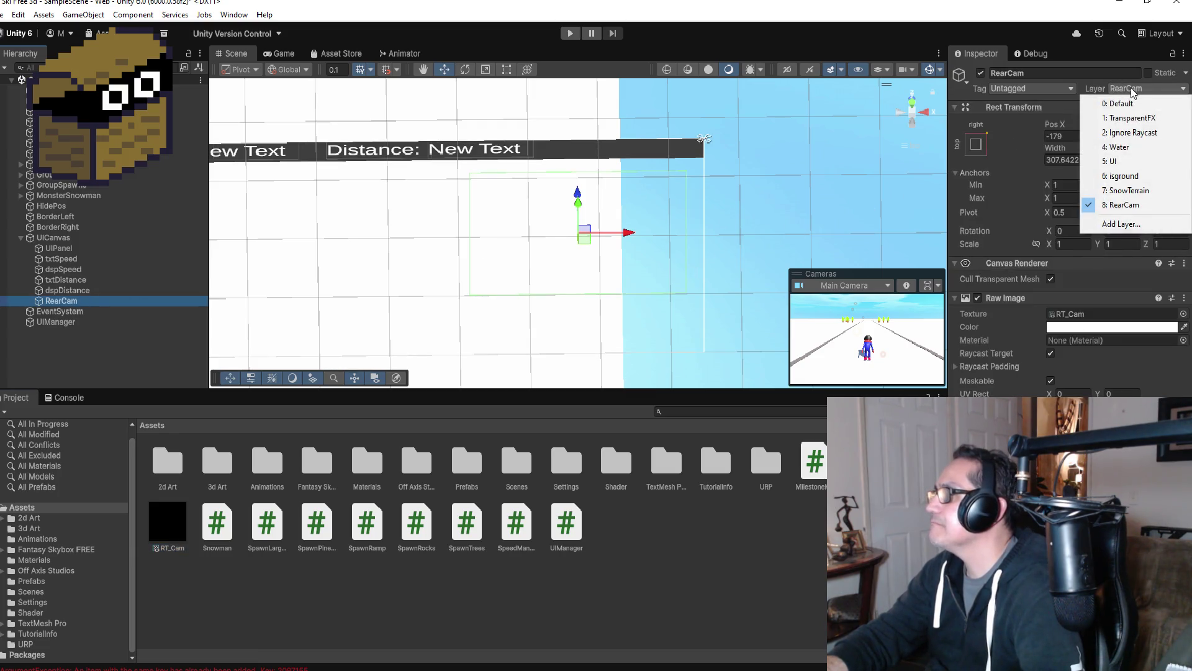
click(1123, 159)
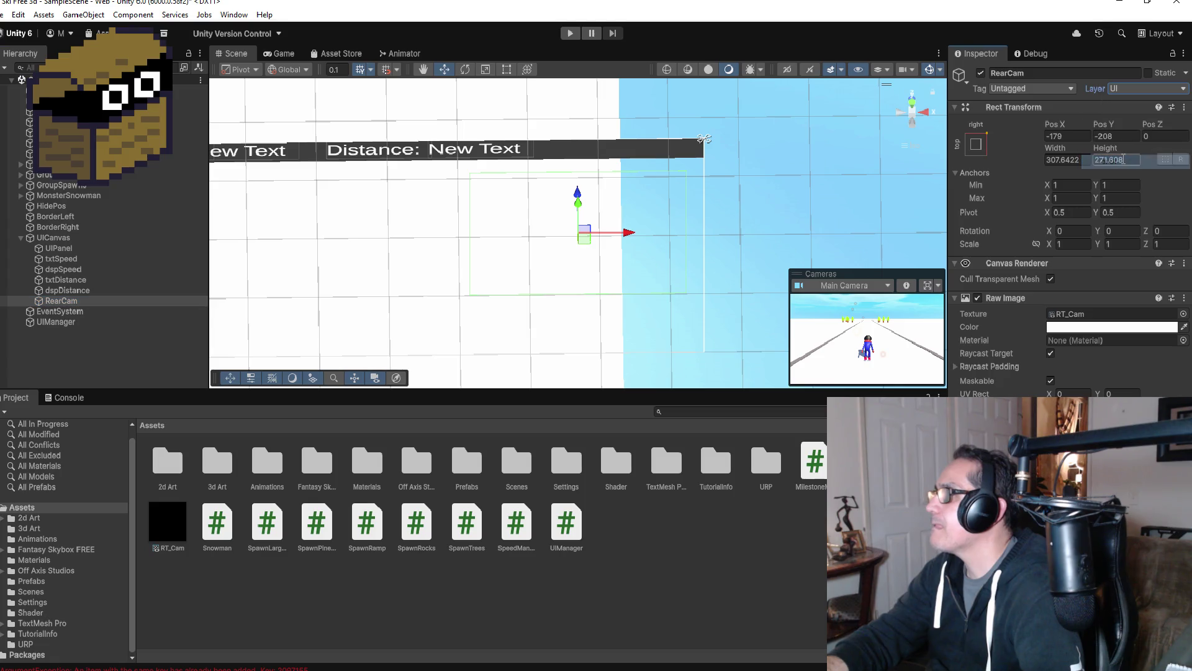
click(1133, 89)
click(1132, 205)
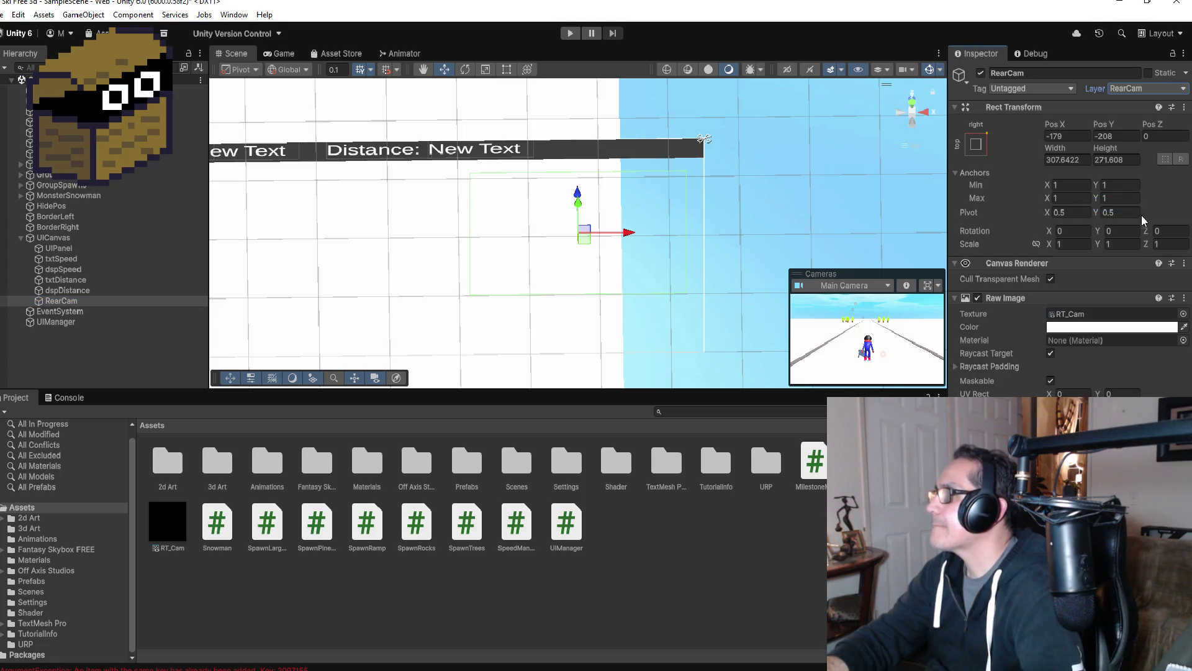
click(1130, 90)
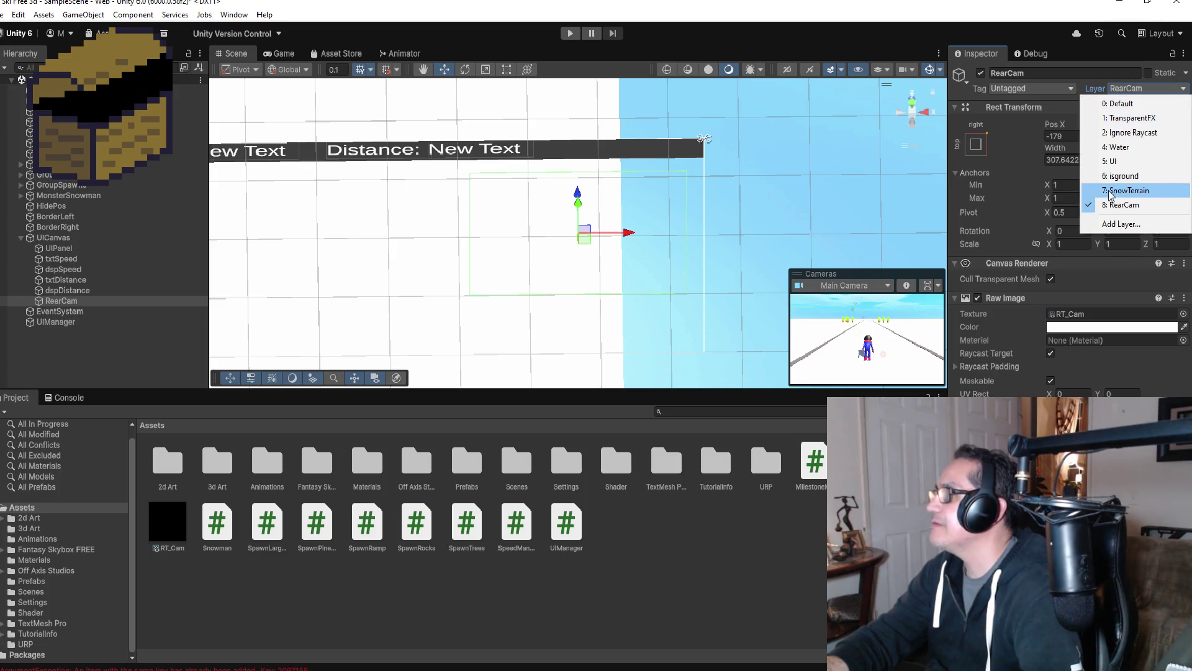
click(1119, 163)
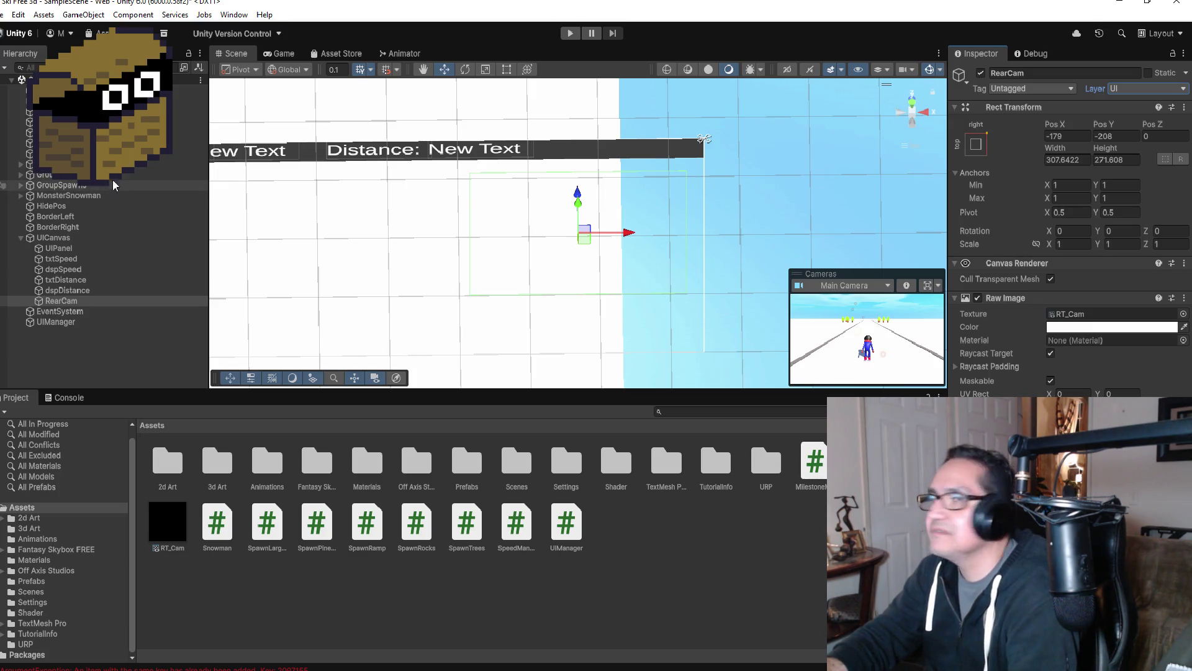
- Set RearCamera's Culling Mask to Nothing
click(187, 101)
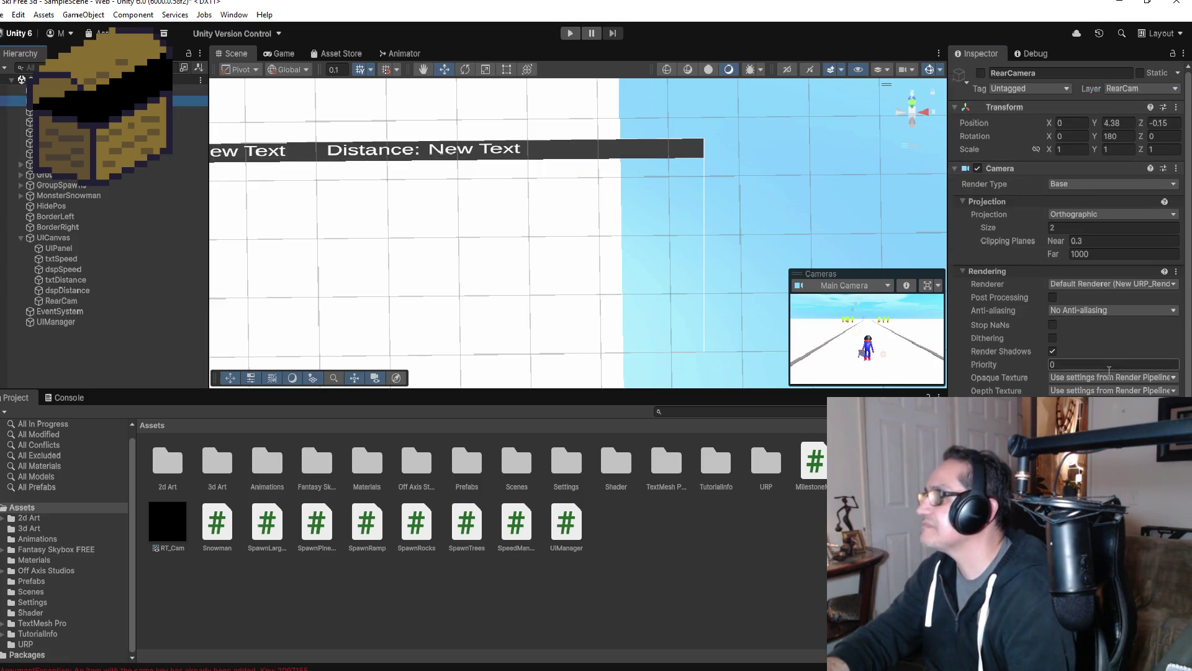
scroll(1121, 109, down, 1)
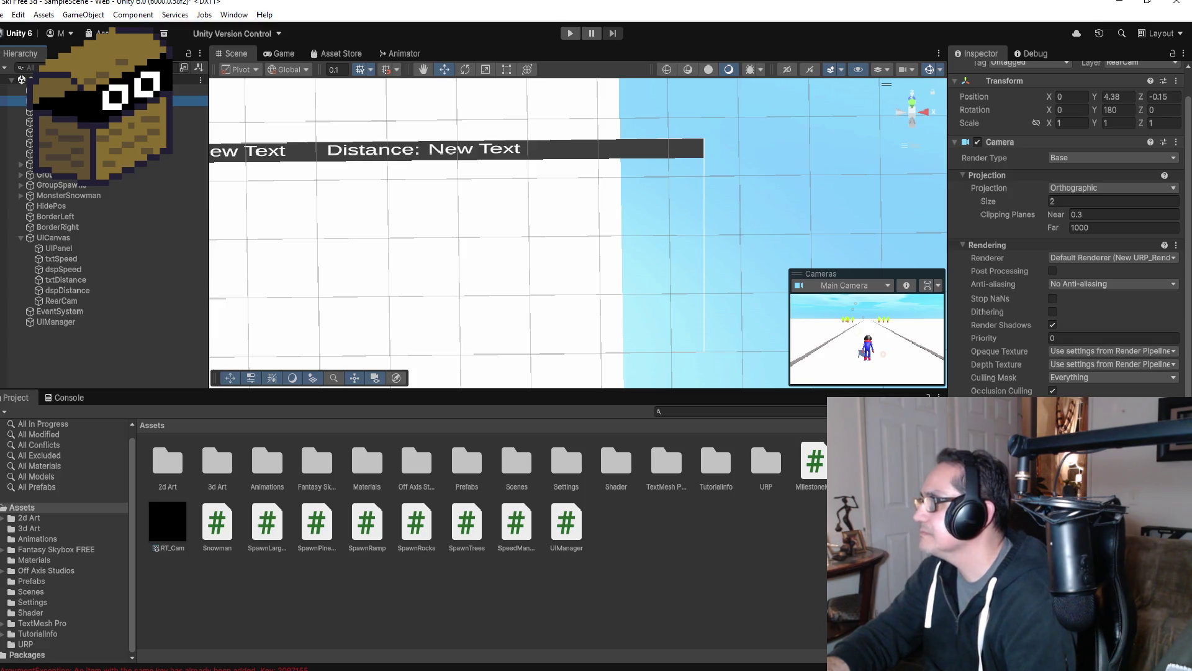
click(1094, 376)
click(1090, 389)
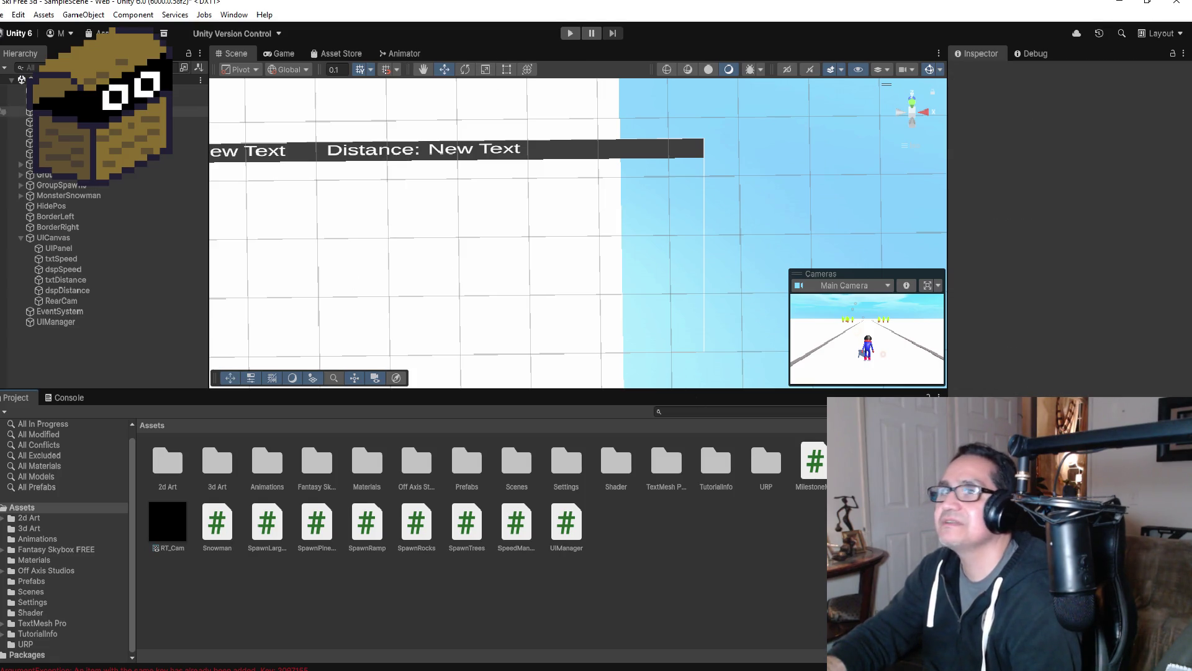
- Play-test the game with RearCamera enabled, then again with it disabled
click(93, 100)
click(981, 72)
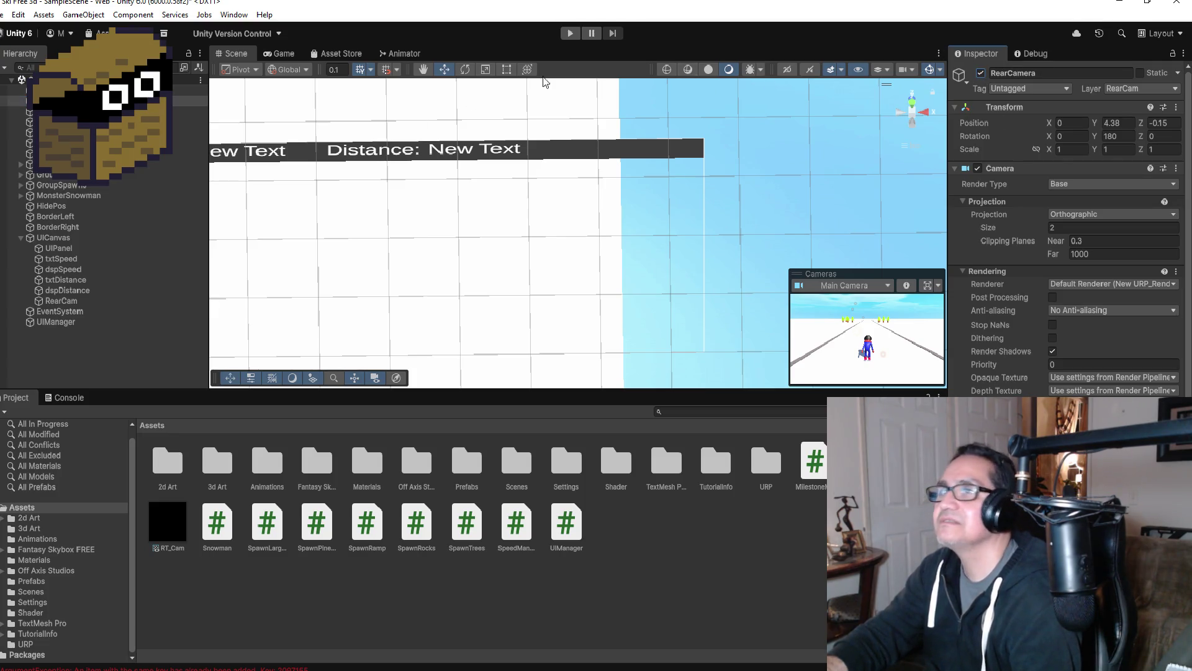
click(571, 33)
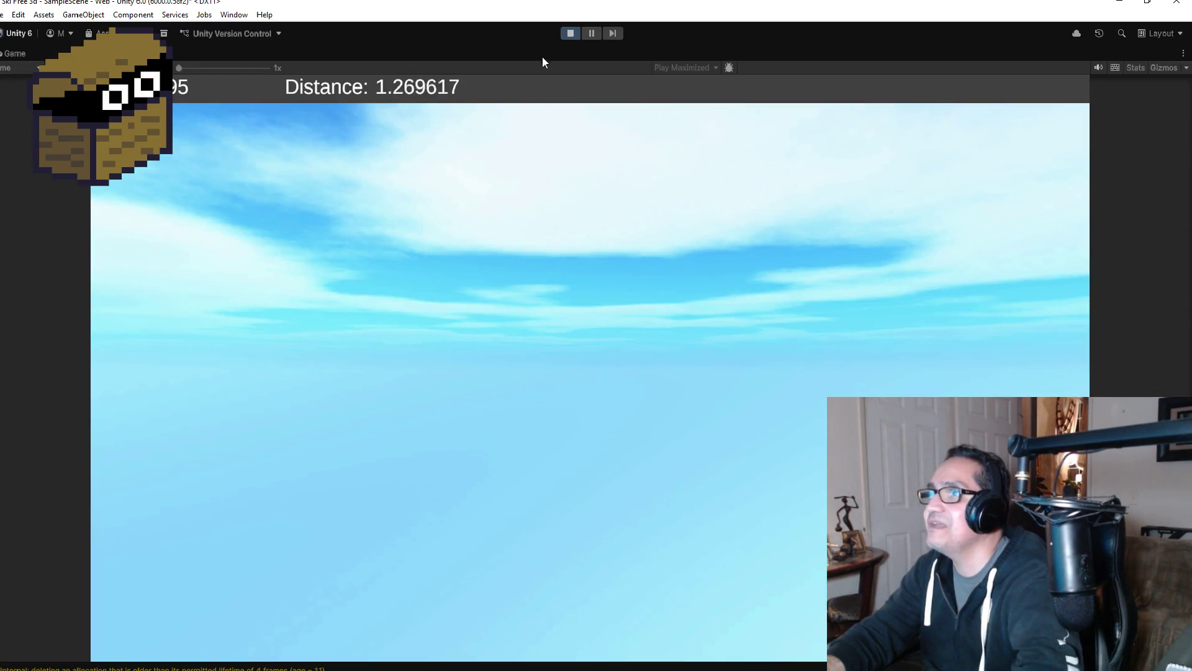
click(565, 39)
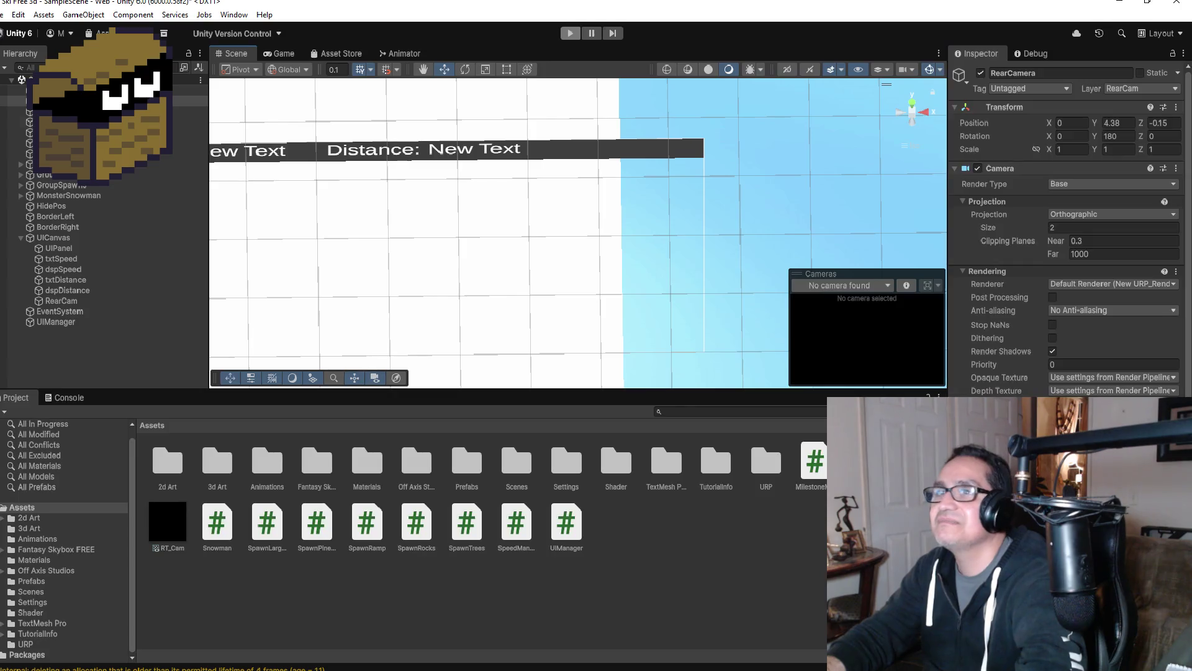
click(981, 73)
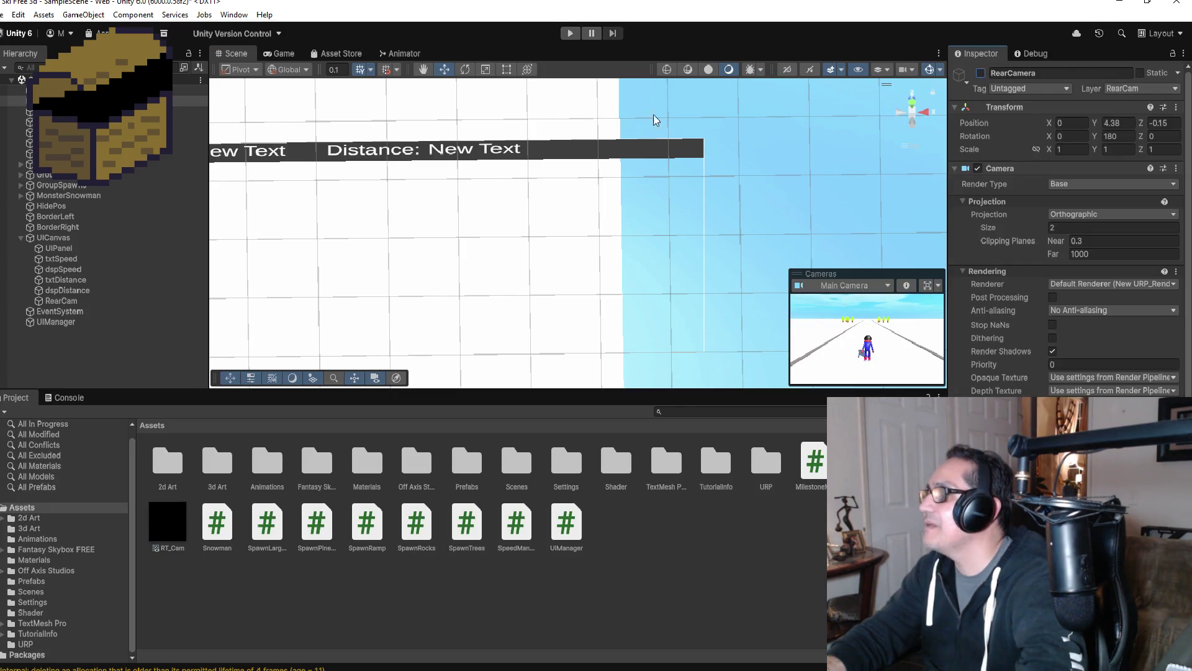
click(579, 32)
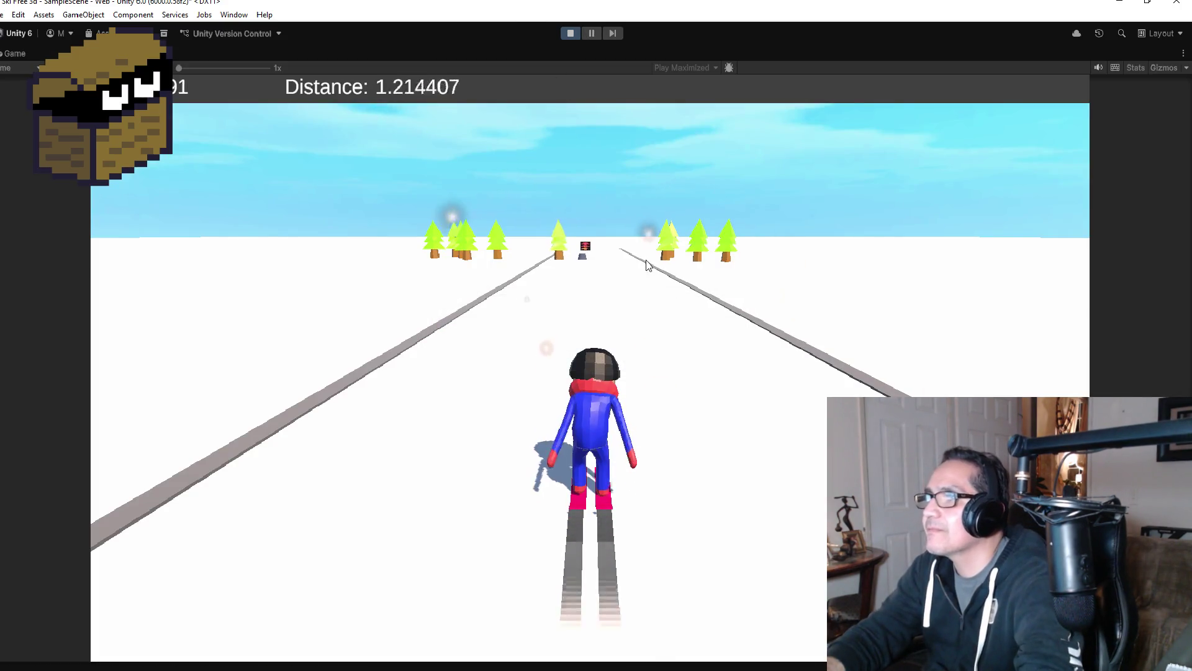
click(570, 33)
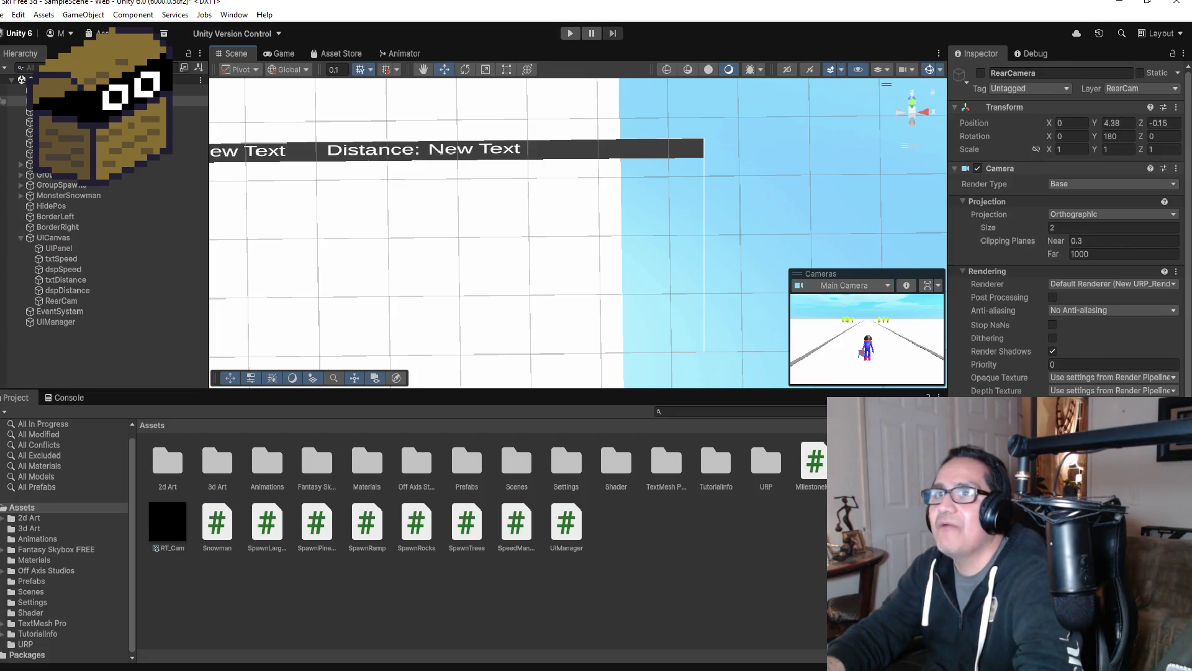
- Re-enable RearCamera, leave its layer as RearCam, and select UIManager
click(982, 73)
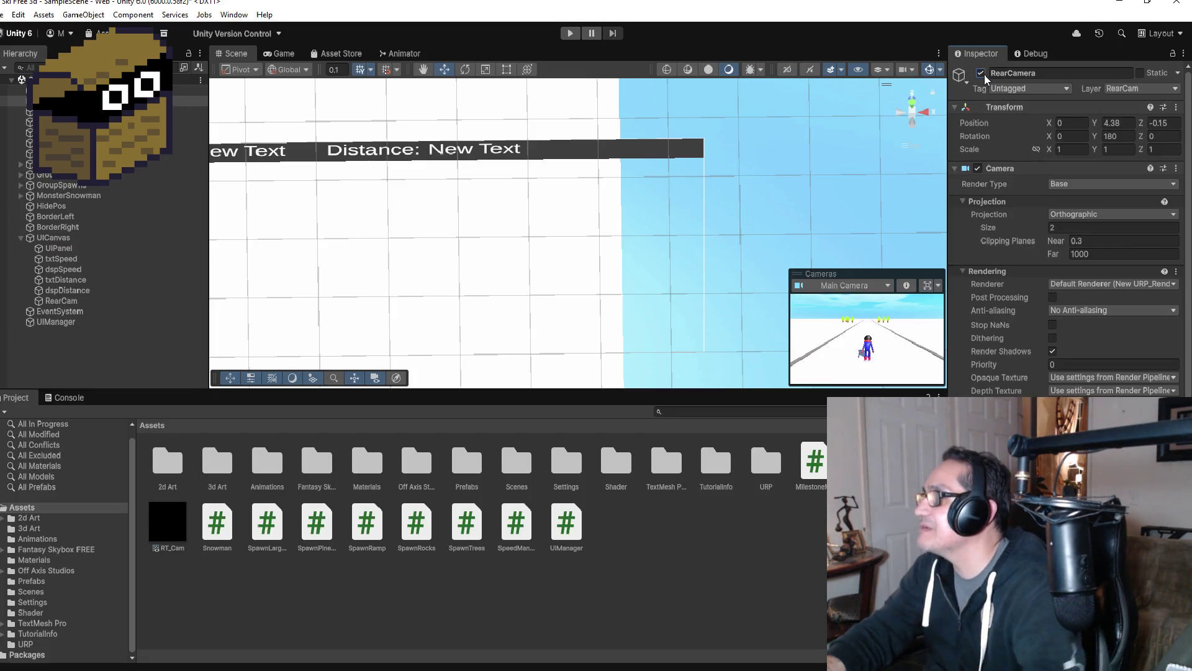
click(1136, 89)
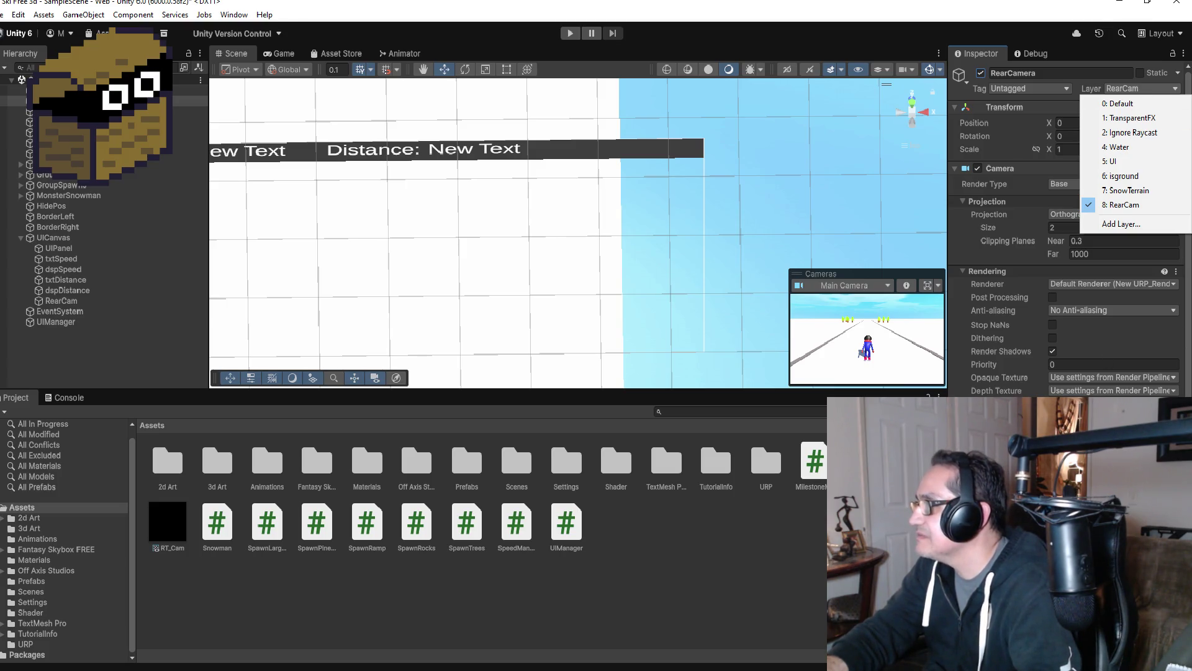
key(Escape)
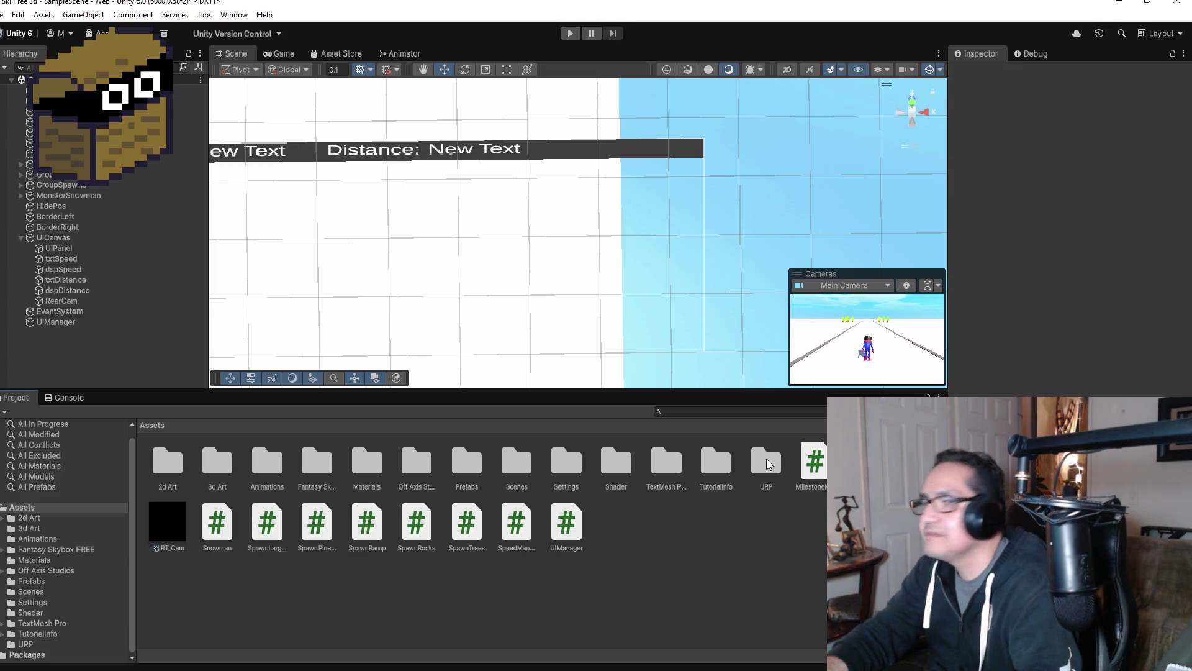
click(61, 321)
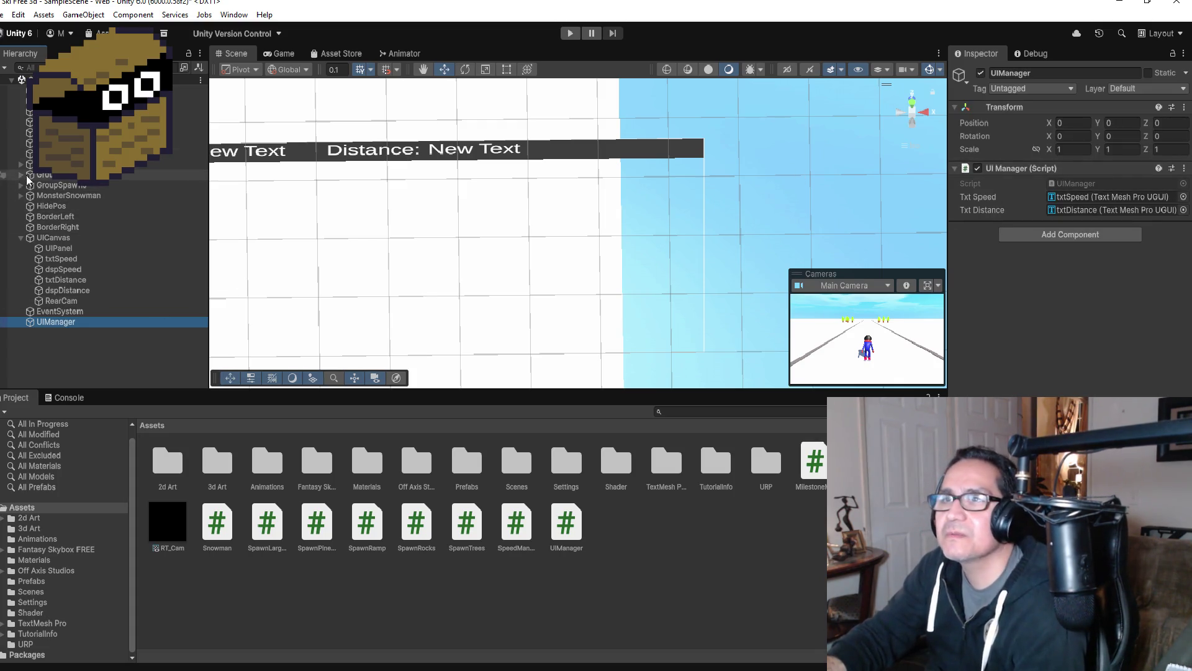
alt+click(21, 195)
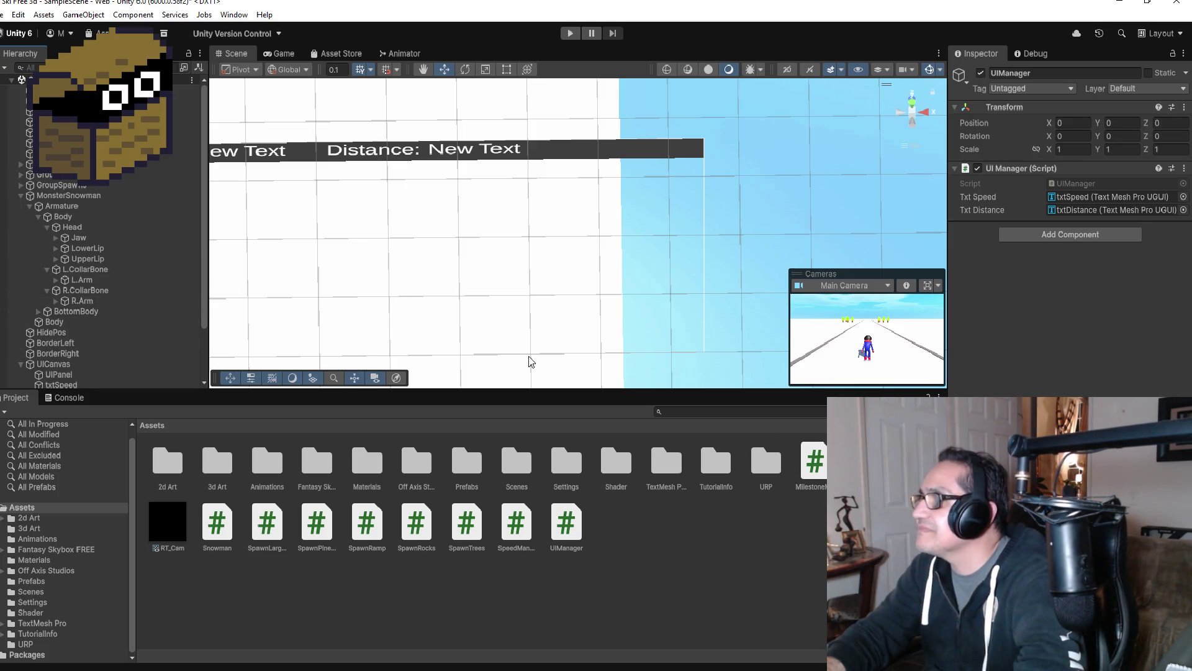
click(21, 195)
click(58, 248)
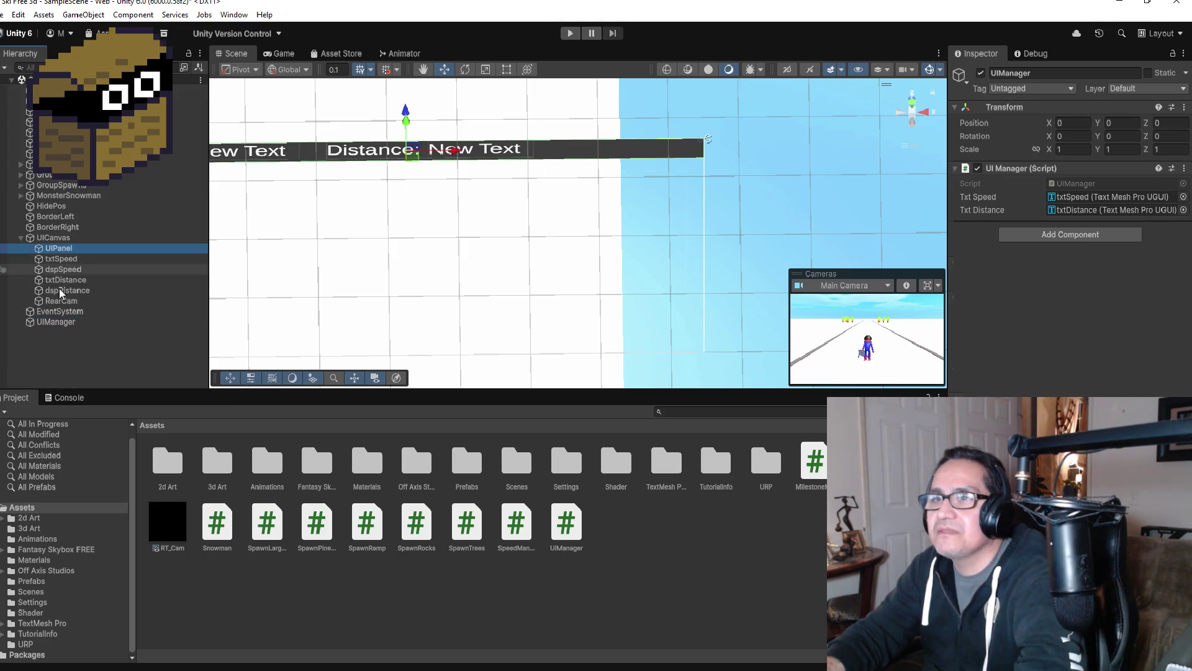
- Move the RearCam UI image to the Default layer
click(61, 301)
scroll(606, 231, down, 2)
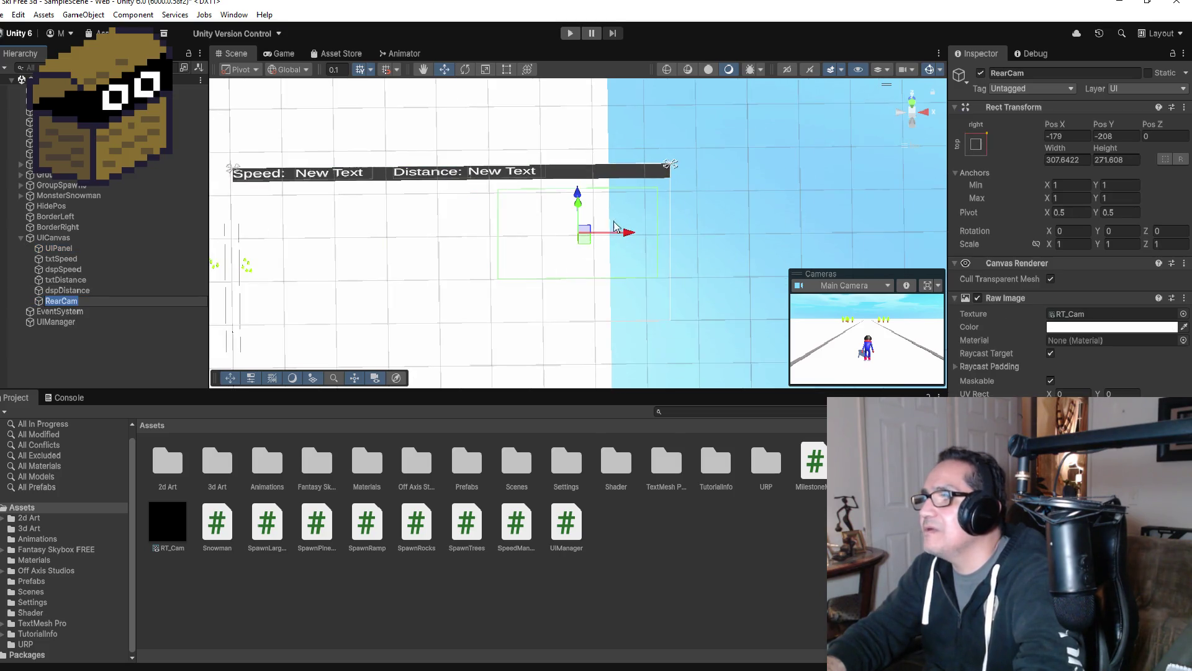
scroll(607, 226, up, 3)
click(1141, 89)
click(1141, 88)
click(1111, 99)
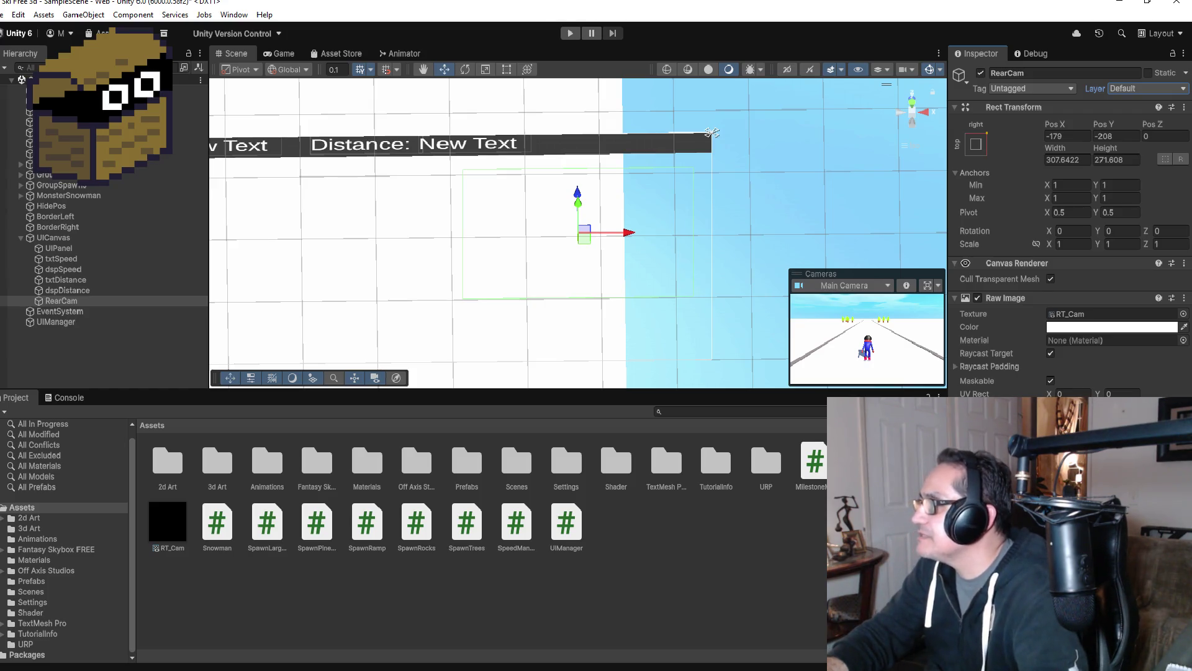
- Set RearCam's UV Rect X and Y to 5, then view RT_Cam's settings
click(1071, 393)
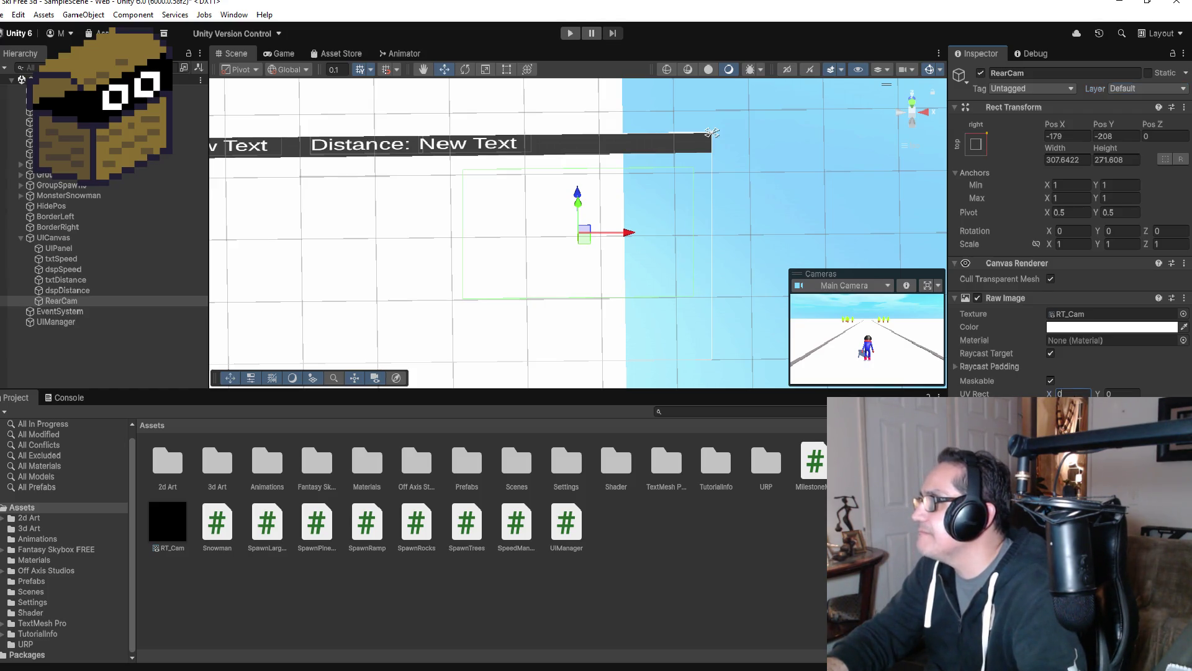
text(5)
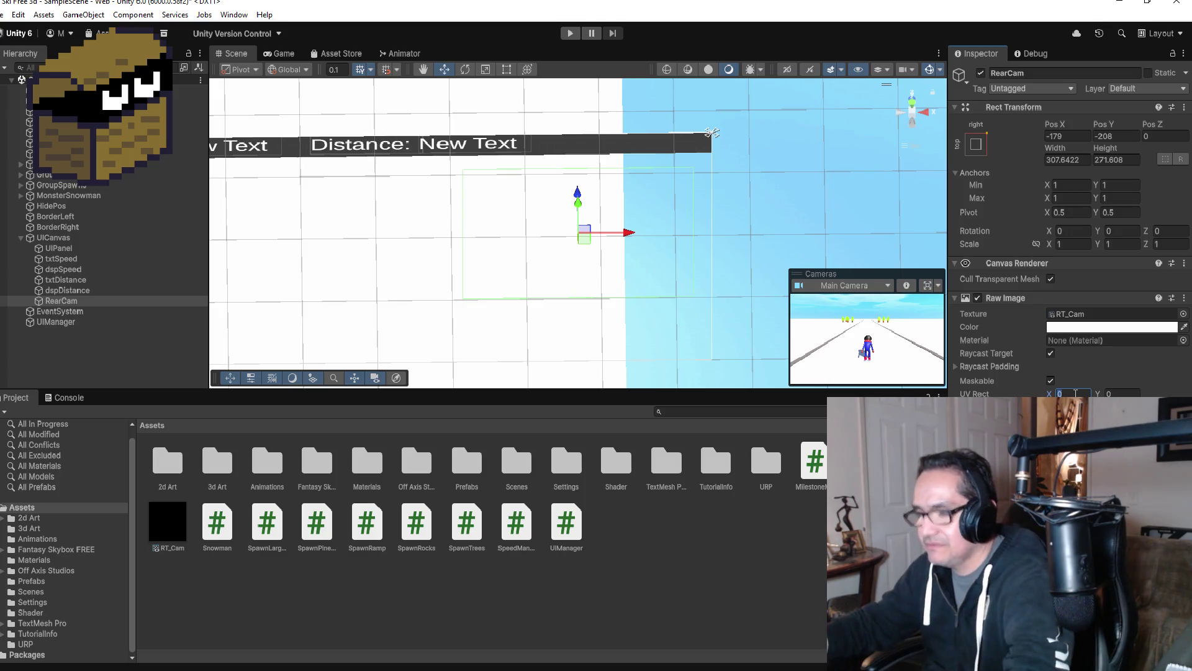
key(Tab)
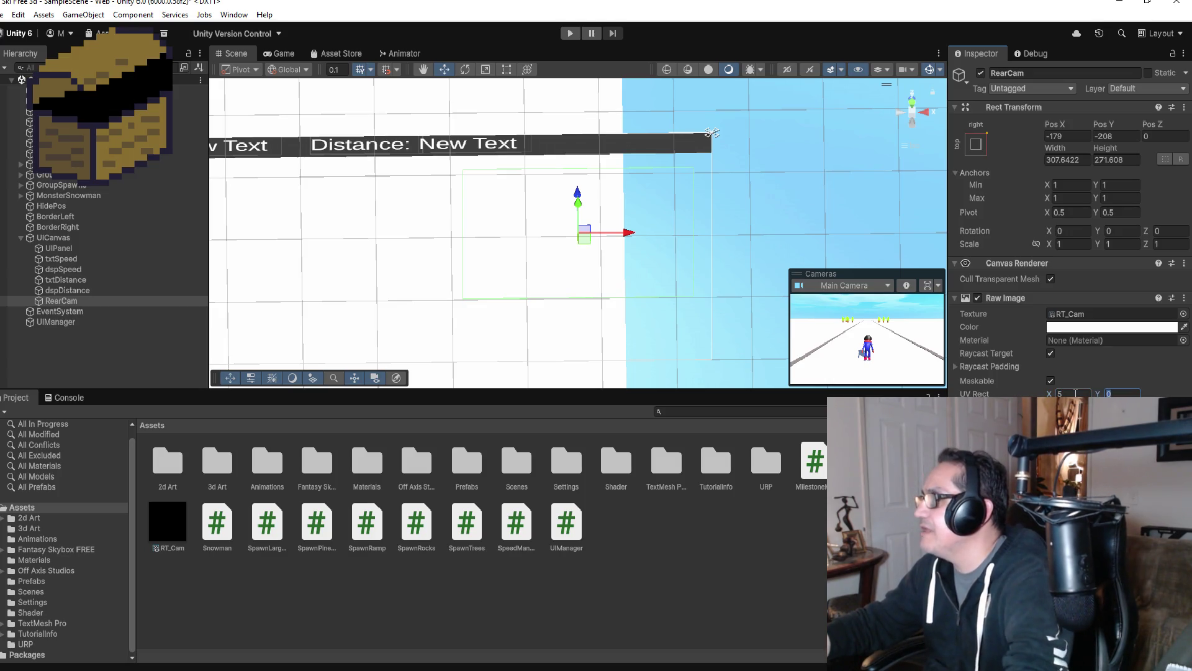
scroll(652, 239, up, 5)
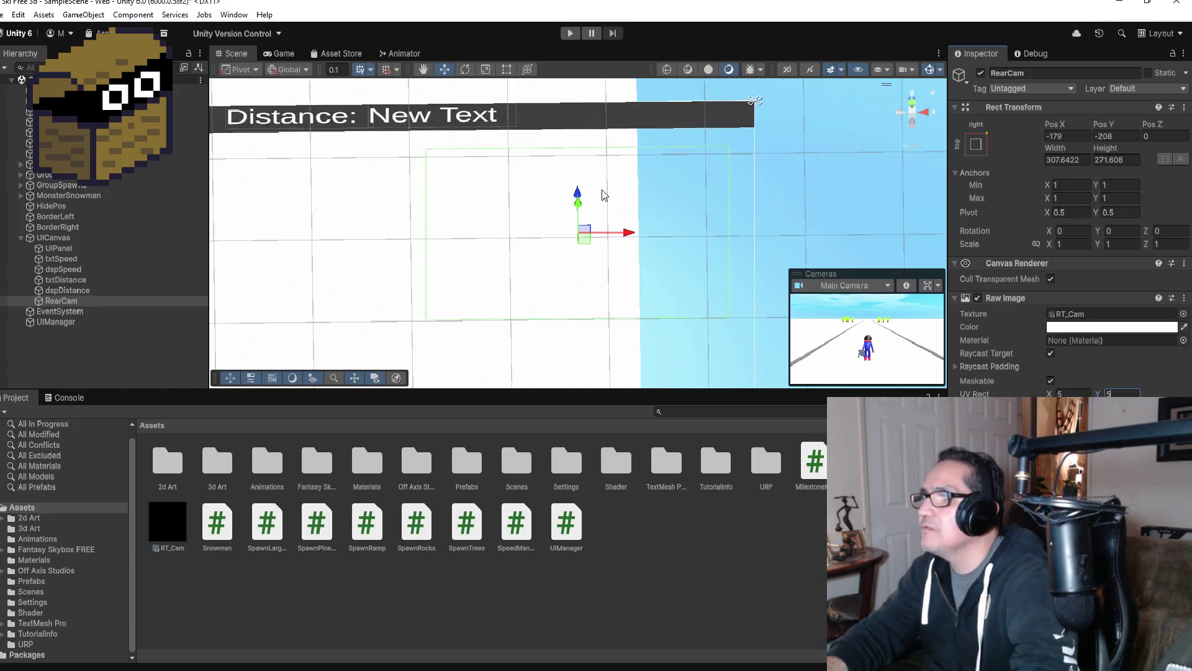
scroll(651, 240, down, 4)
mouse_move(647, 276)
mouse_down()
mouse_move(680, 214)
mouse_move(662, 78)
mouse_move(615, 112)
mouse_move(612, 154)
mouse_move(716, 151)
mouse_move(604, 138)
mouse_move(649, 140)
mouse_up()
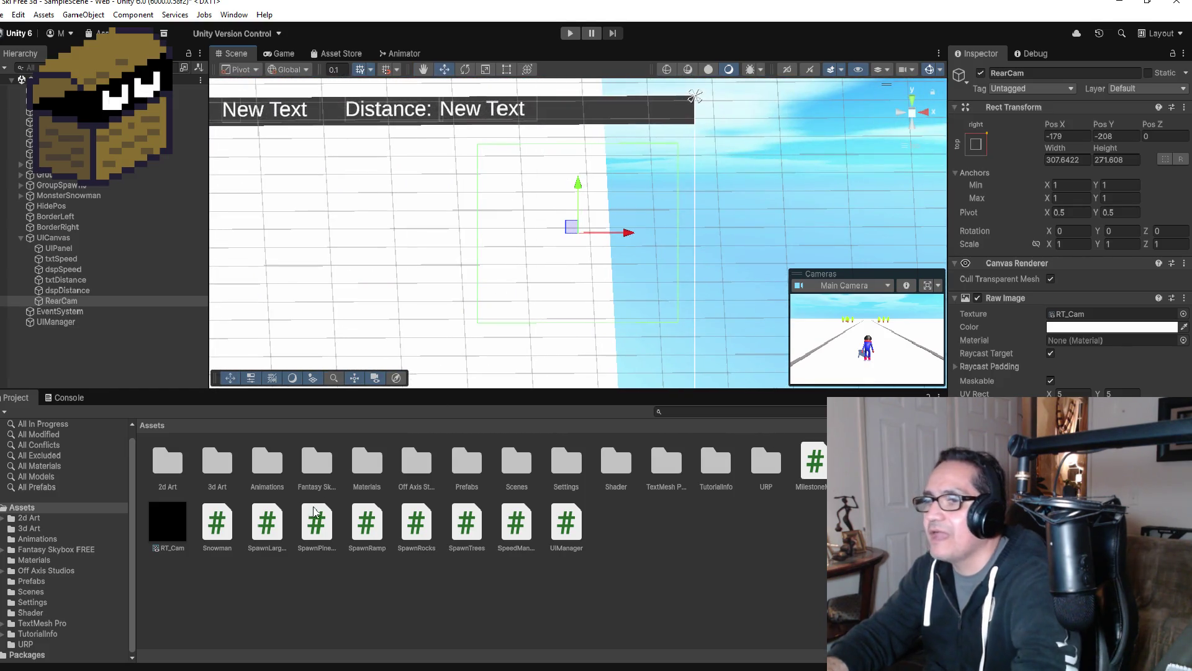
click(167, 525)
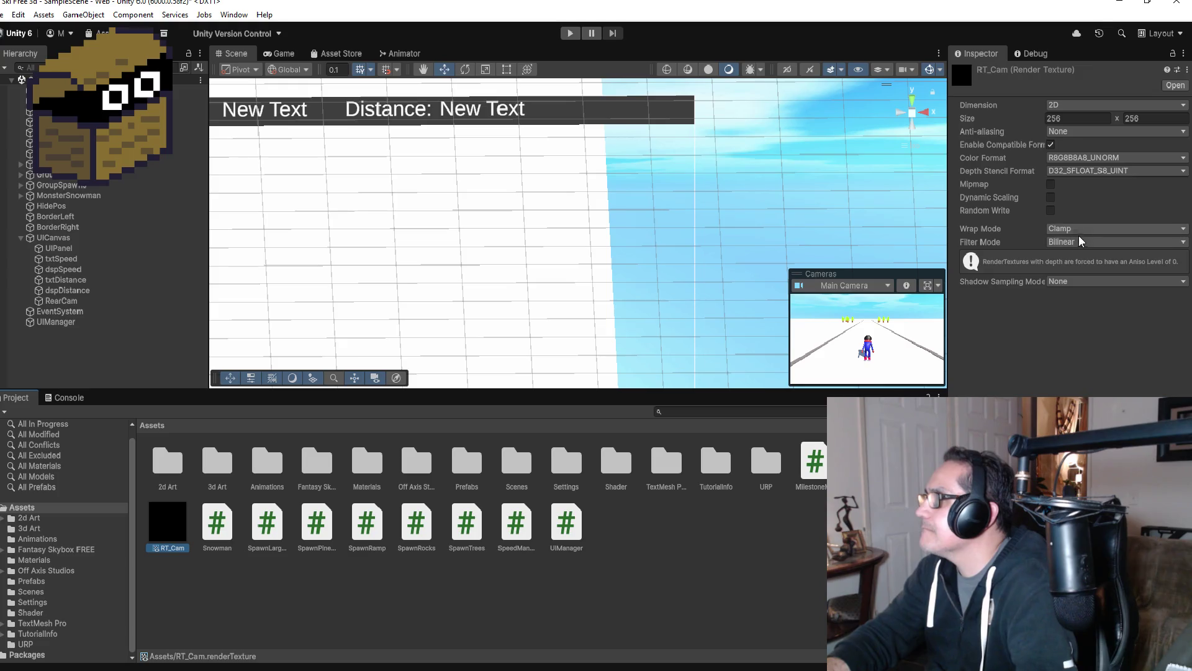
click(1086, 289)
click(966, 367)
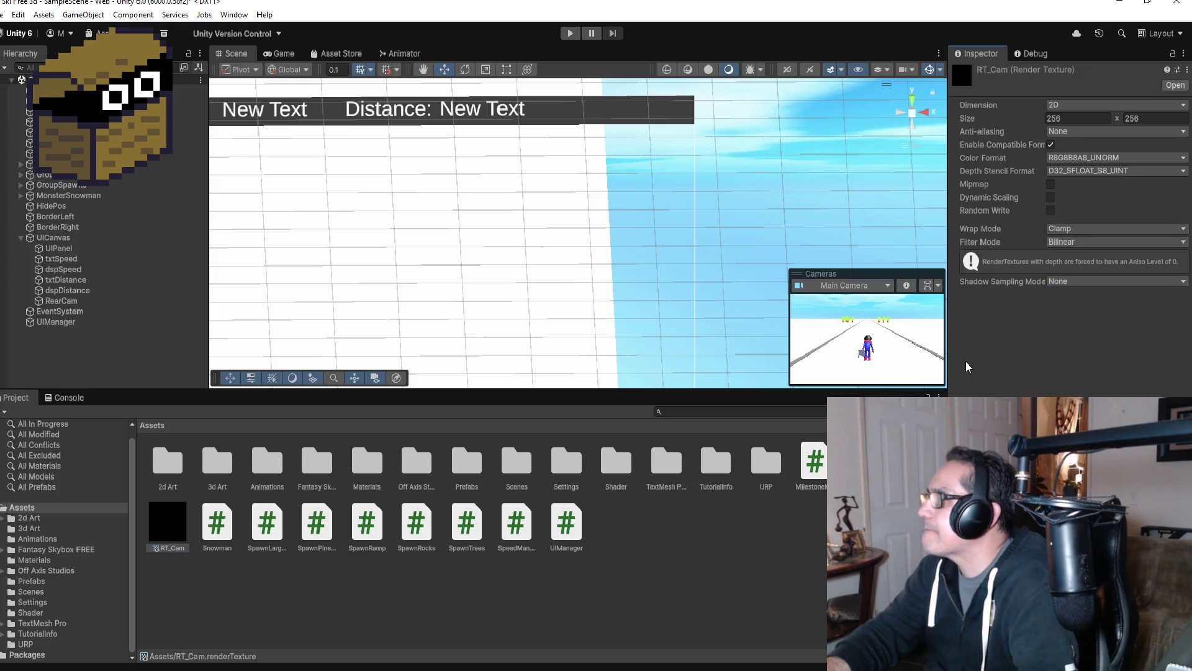
click(1072, 229)
click(997, 351)
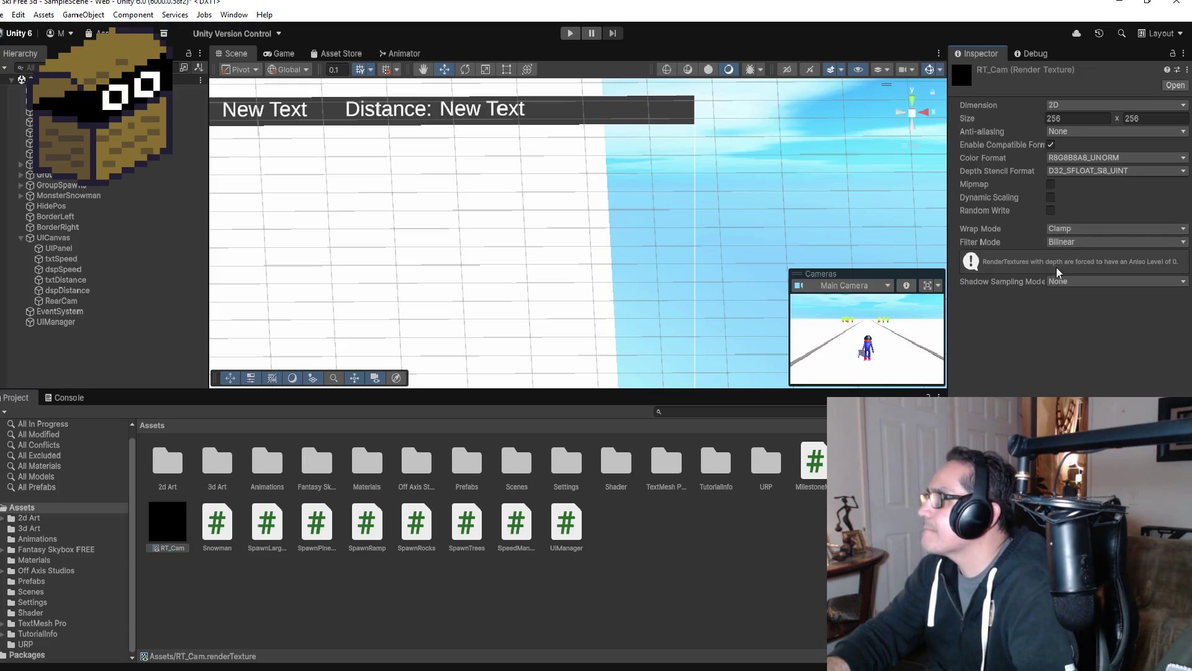
click(1080, 243)
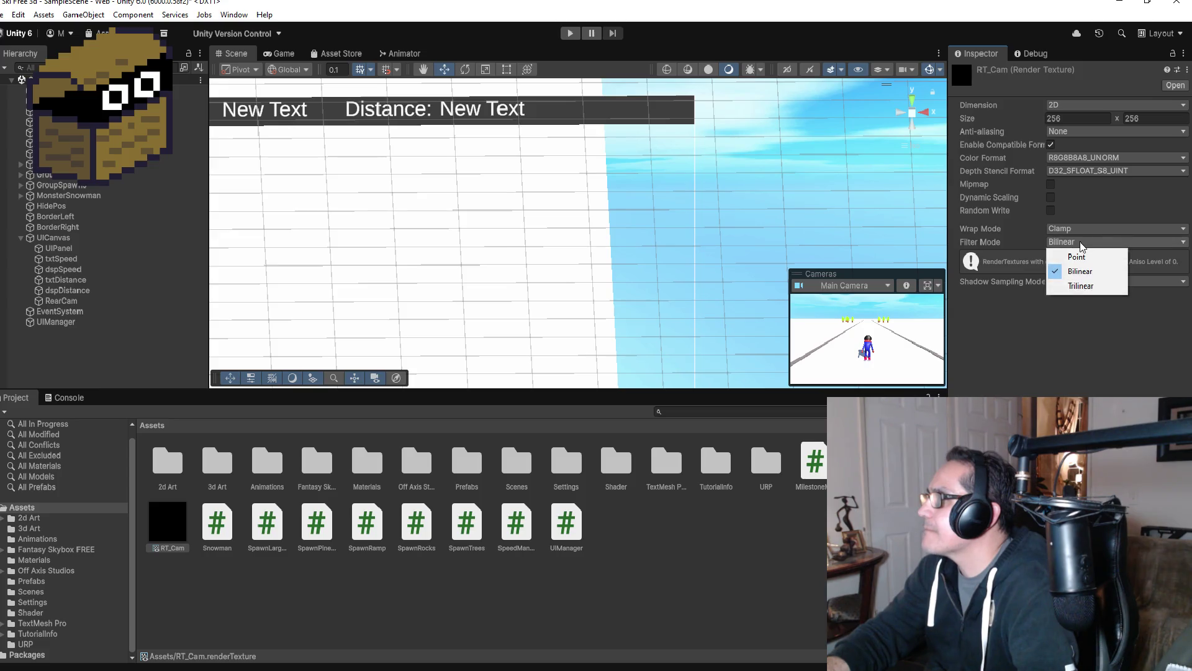
click(1057, 322)
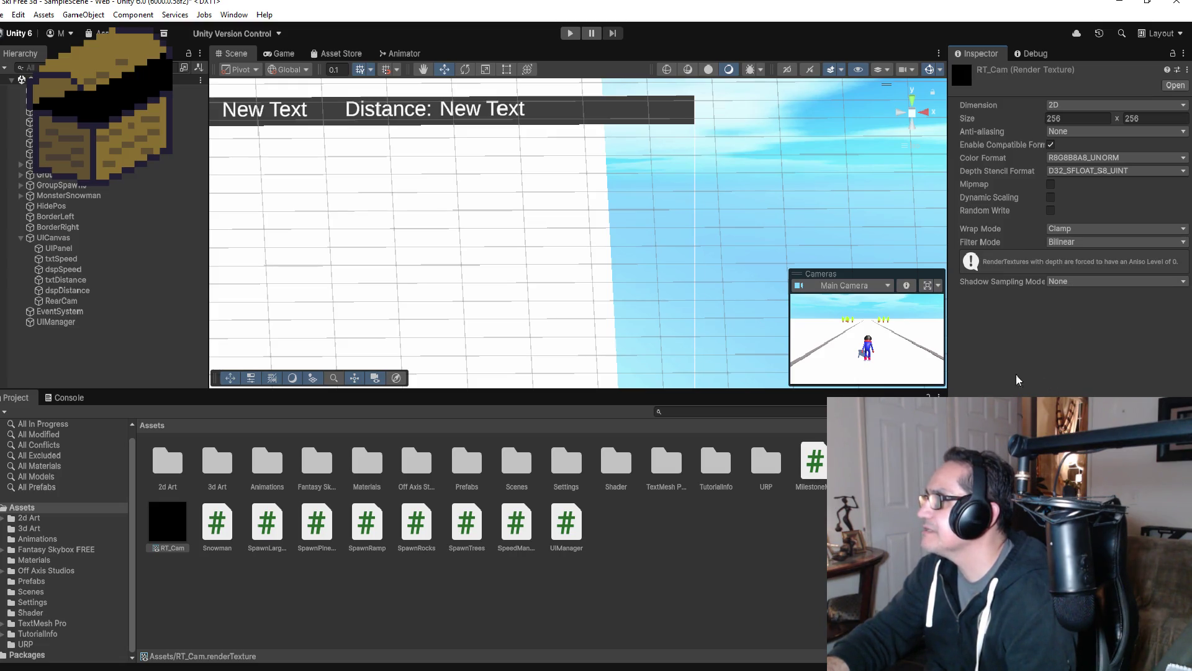
click(662, 591)
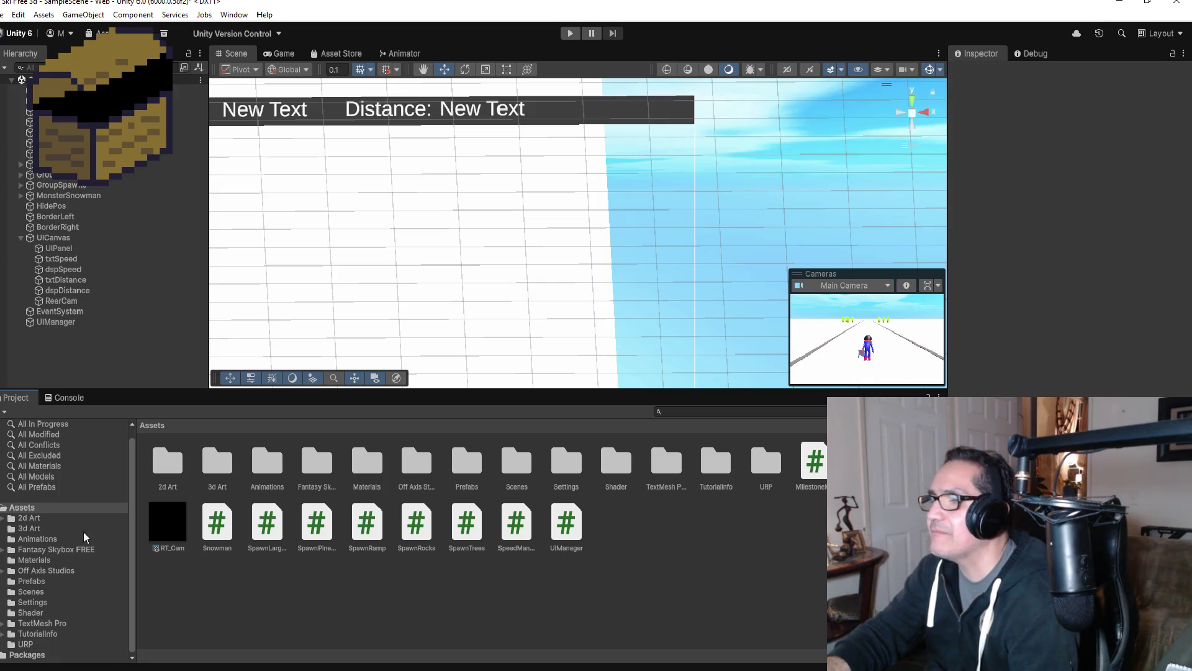
click(151, 532)
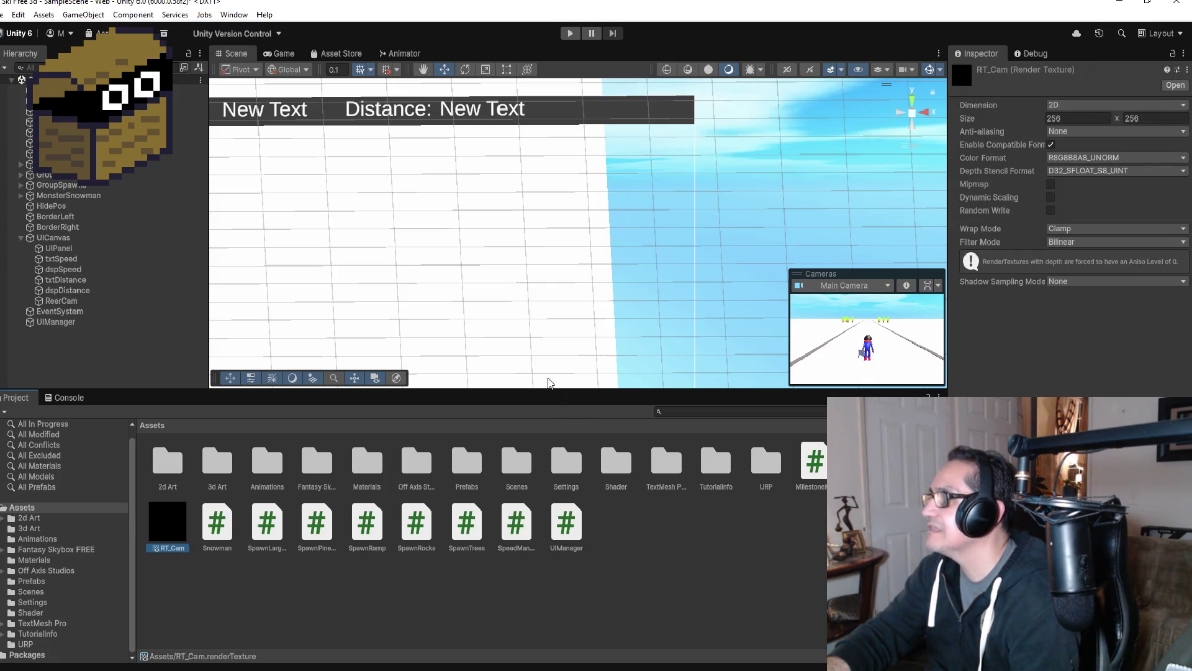
- Verify RearCamera's Culling Mask is RearCam, compare with RT_Cam, and start a play test
click(74, 101)
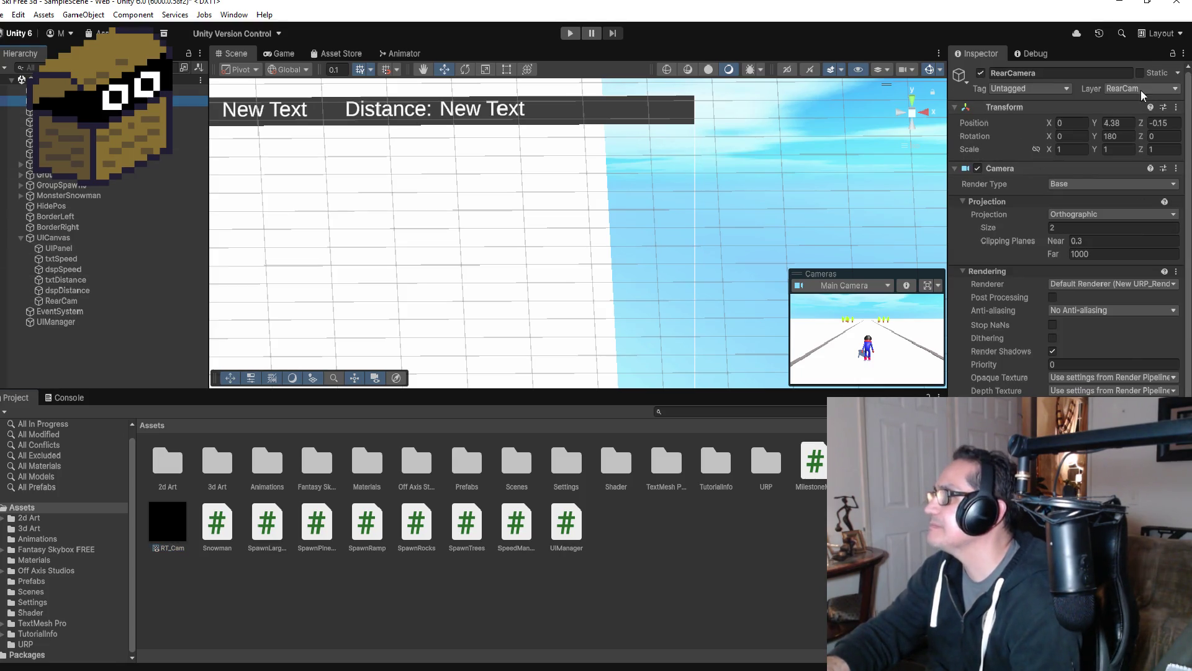
click(168, 522)
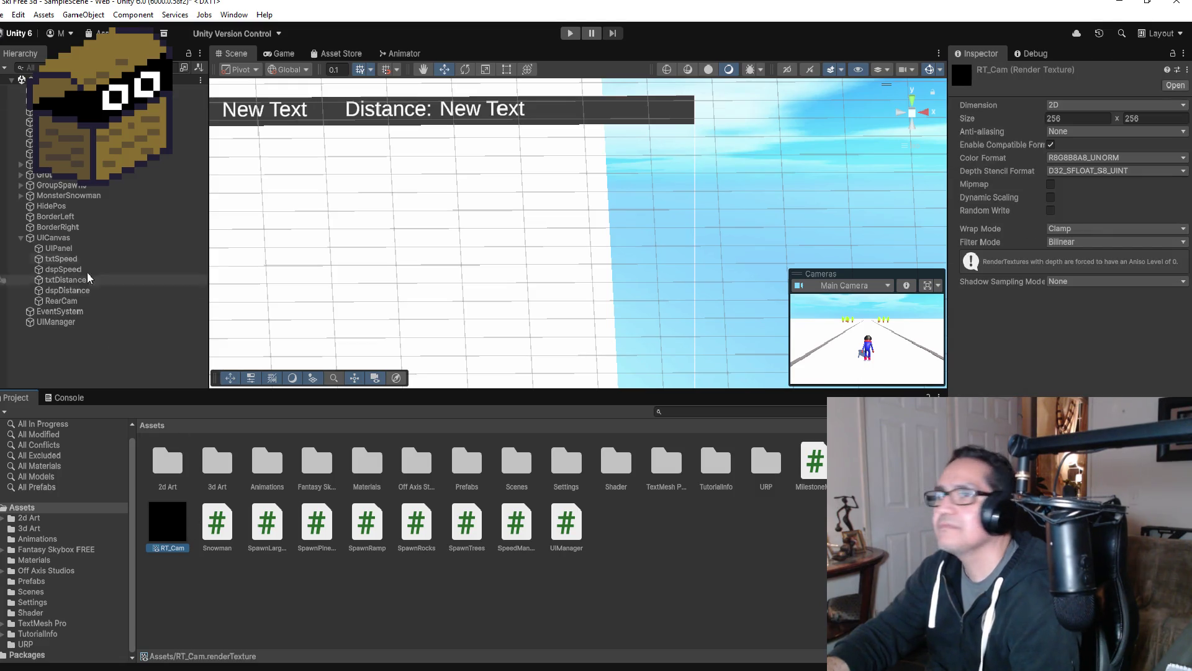
click(75, 101)
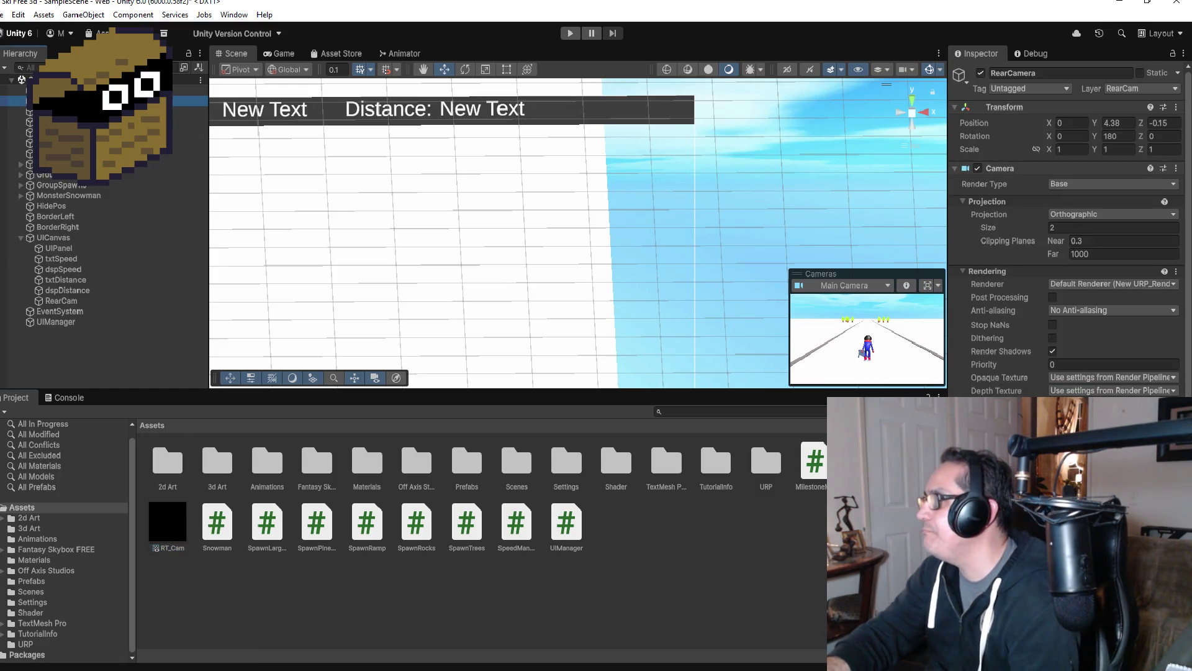
scroll(1074, 377, down, 1)
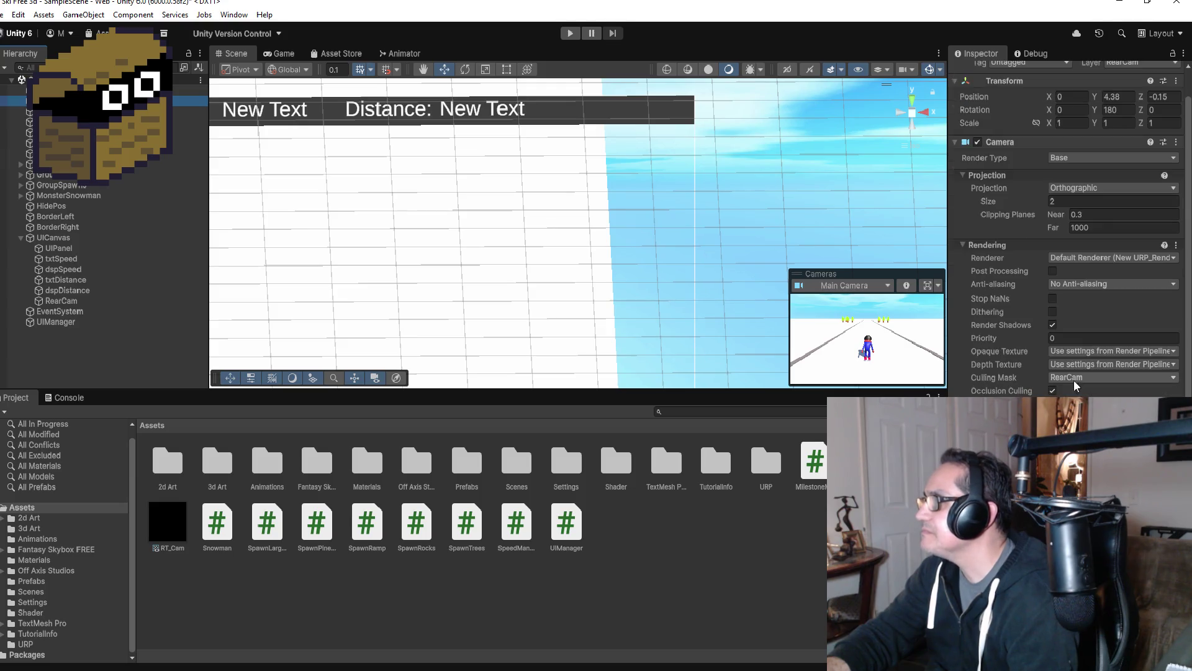
click(167, 529)
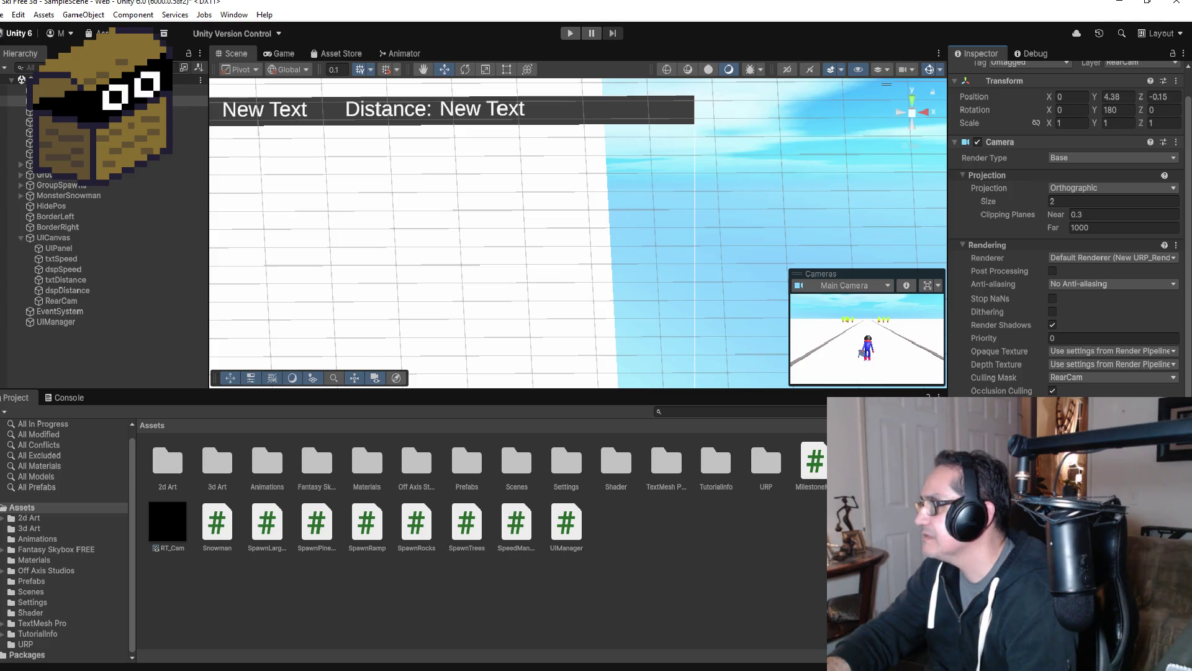
scroll(559, 332, down, 3)
scroll(566, 291, up, 1)
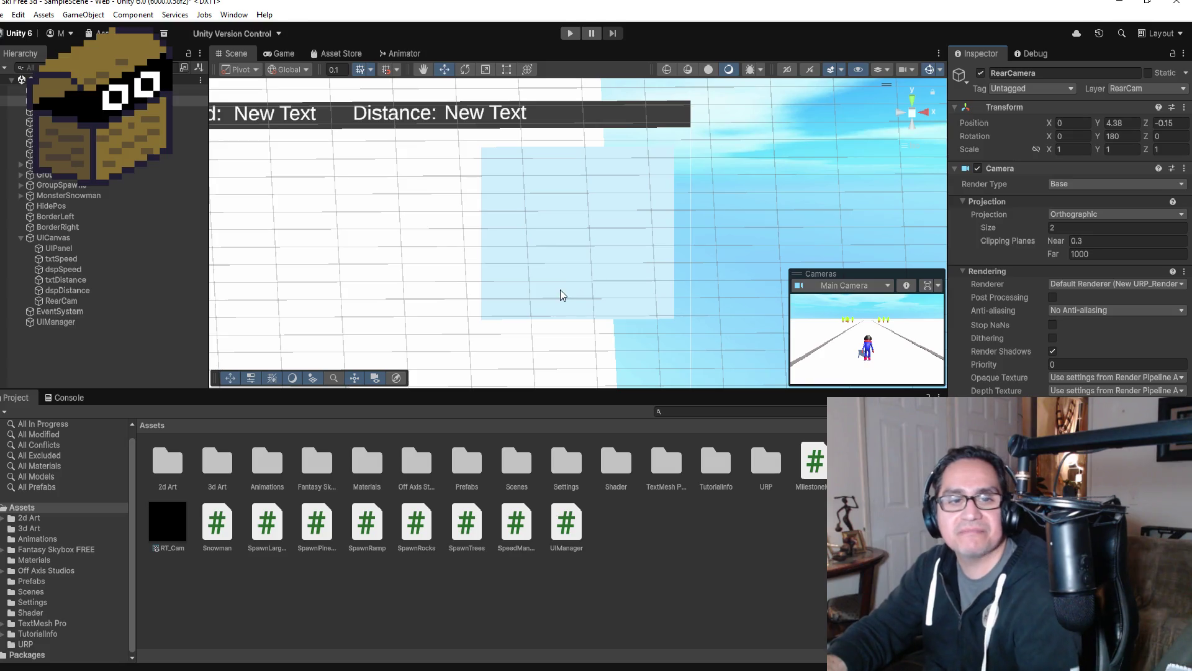
click(569, 33)
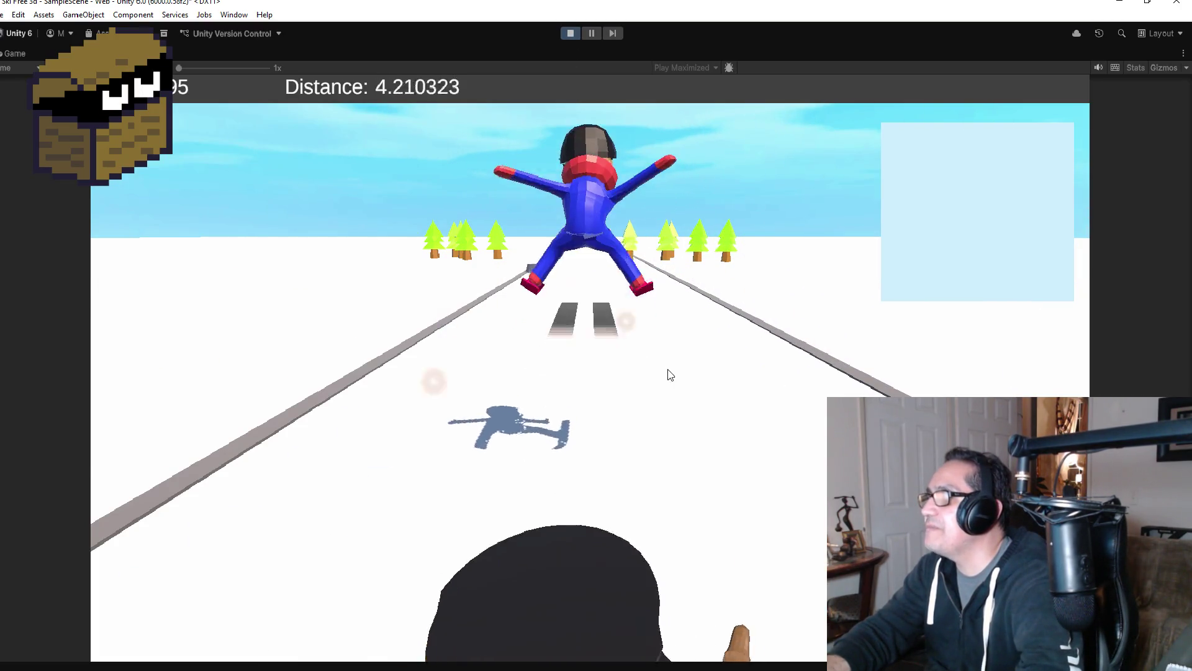
- Stop the play test after watching the rear-view panel in the Game view
click(567, 34)
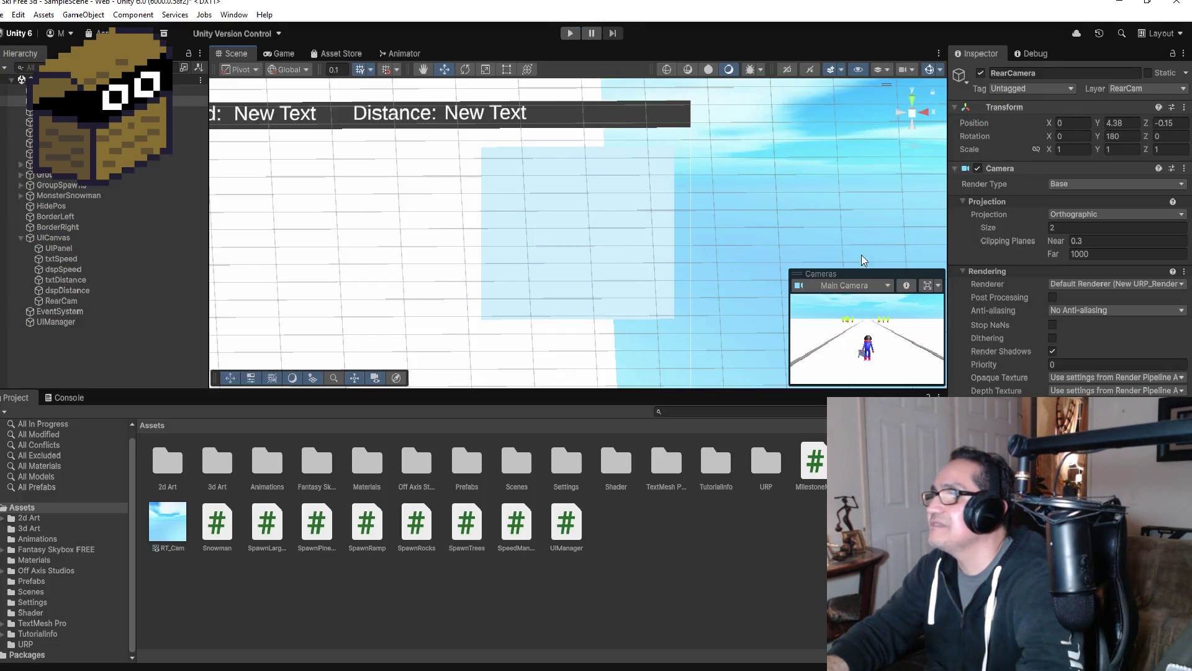
- Set RearCamera's layer to Default, deselect it, and inspect UIManager's txtSpeed and txtDistance references
click(1137, 87)
click(1127, 106)
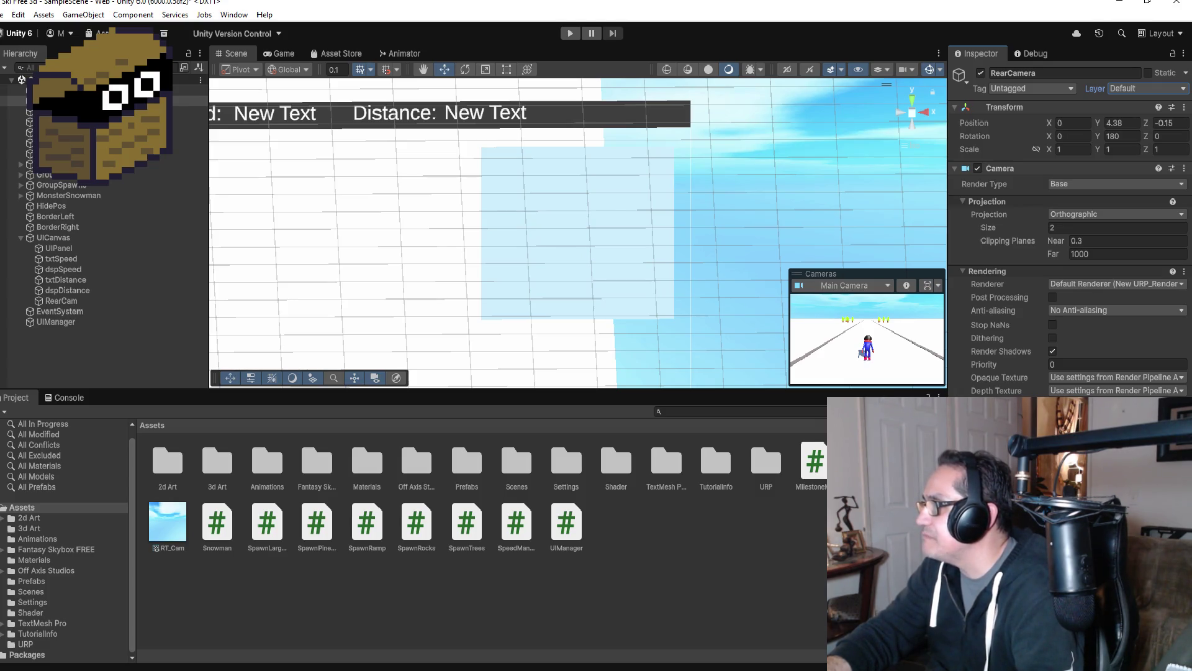
key(shift+d)
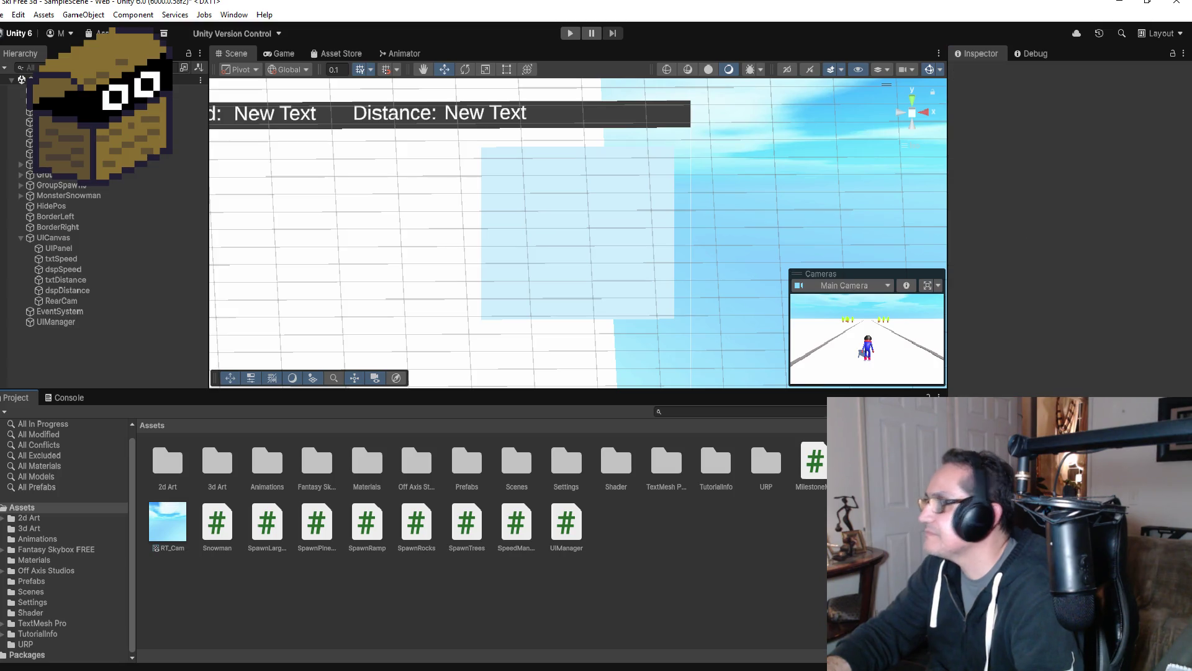
click(79, 322)
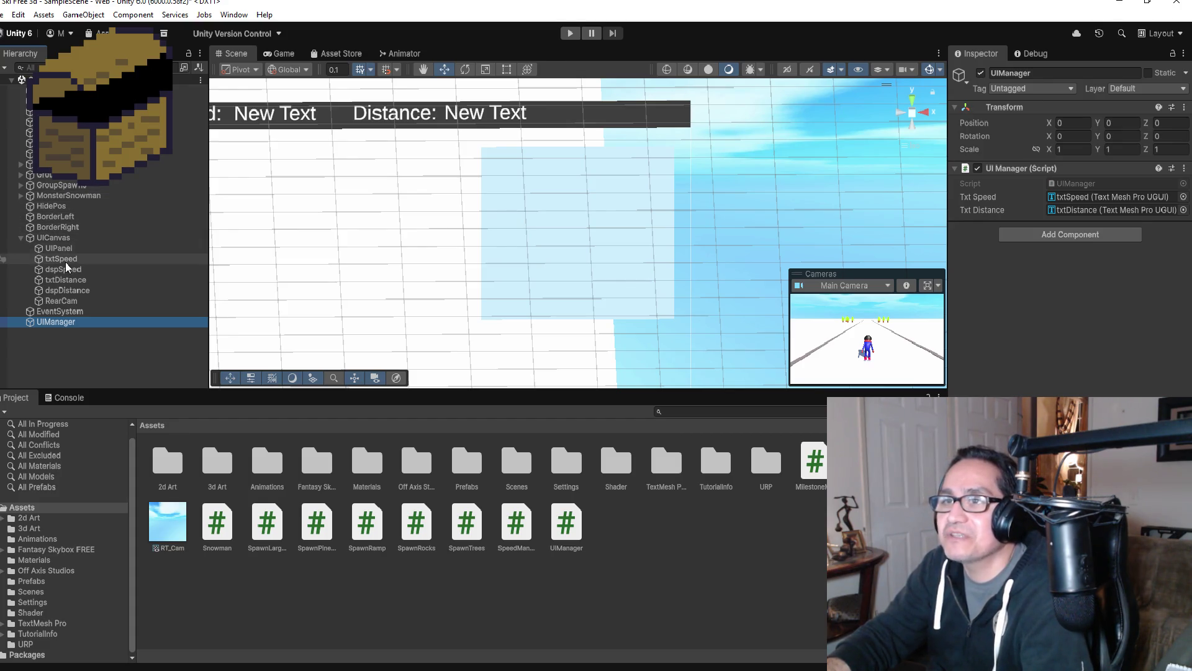
- Restore the RearCam raw image colour to opaque white (alpha 255) and resize it to native 256×256
click(62, 301)
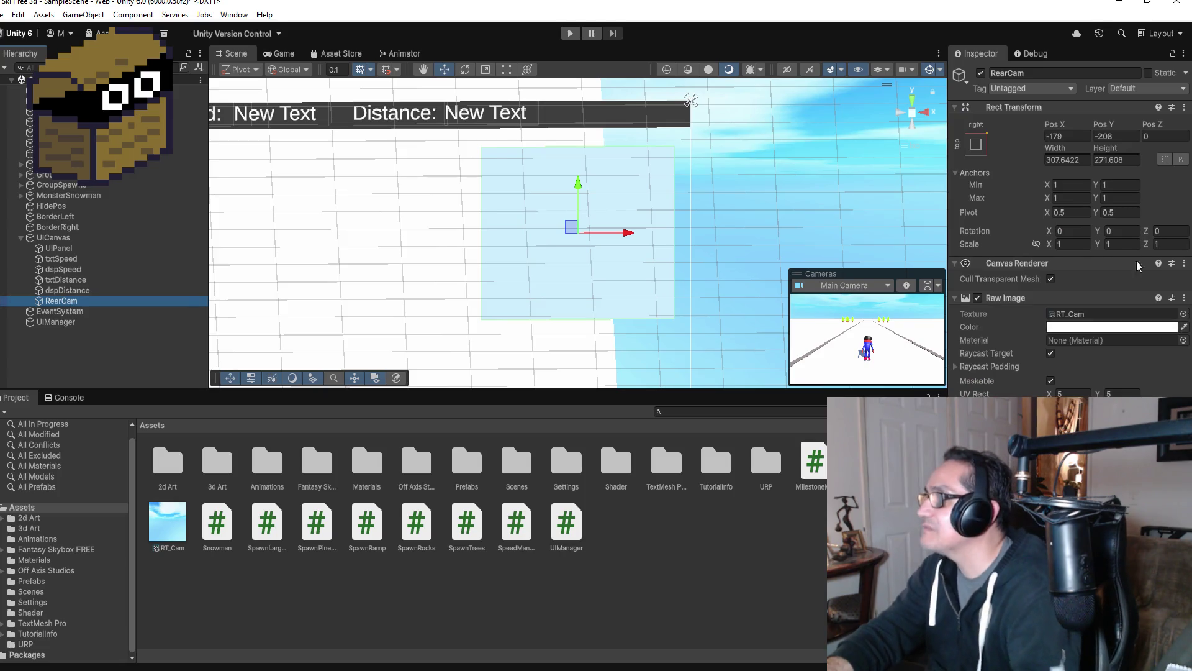
click(1094, 327)
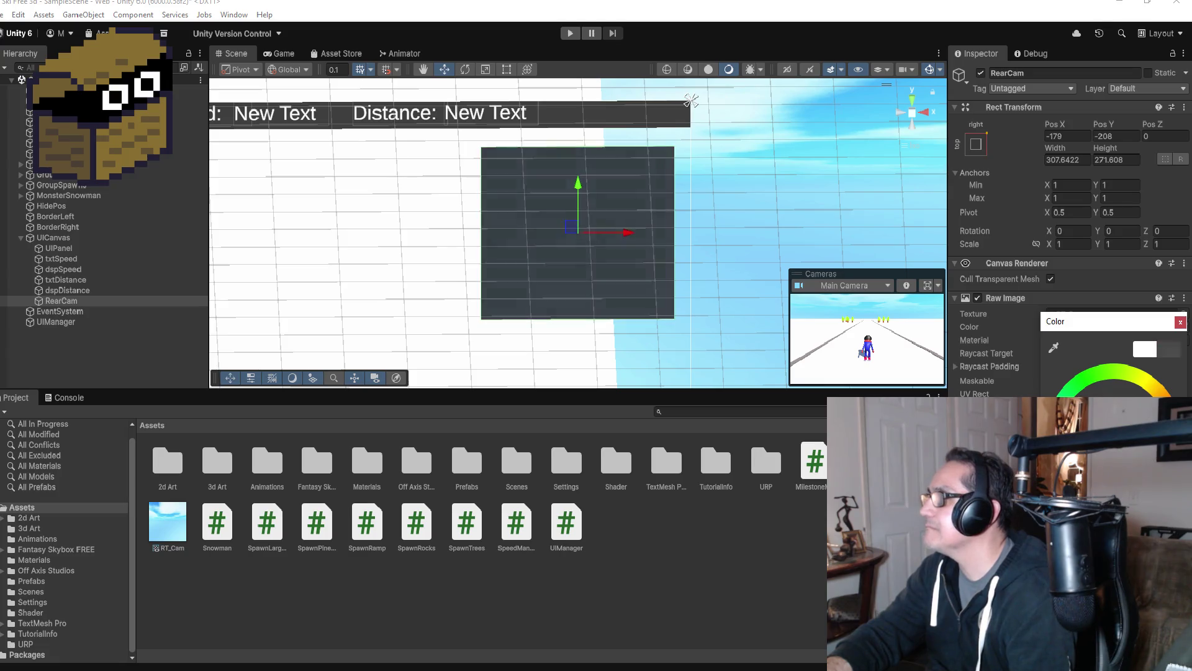
key(ctrl+z)
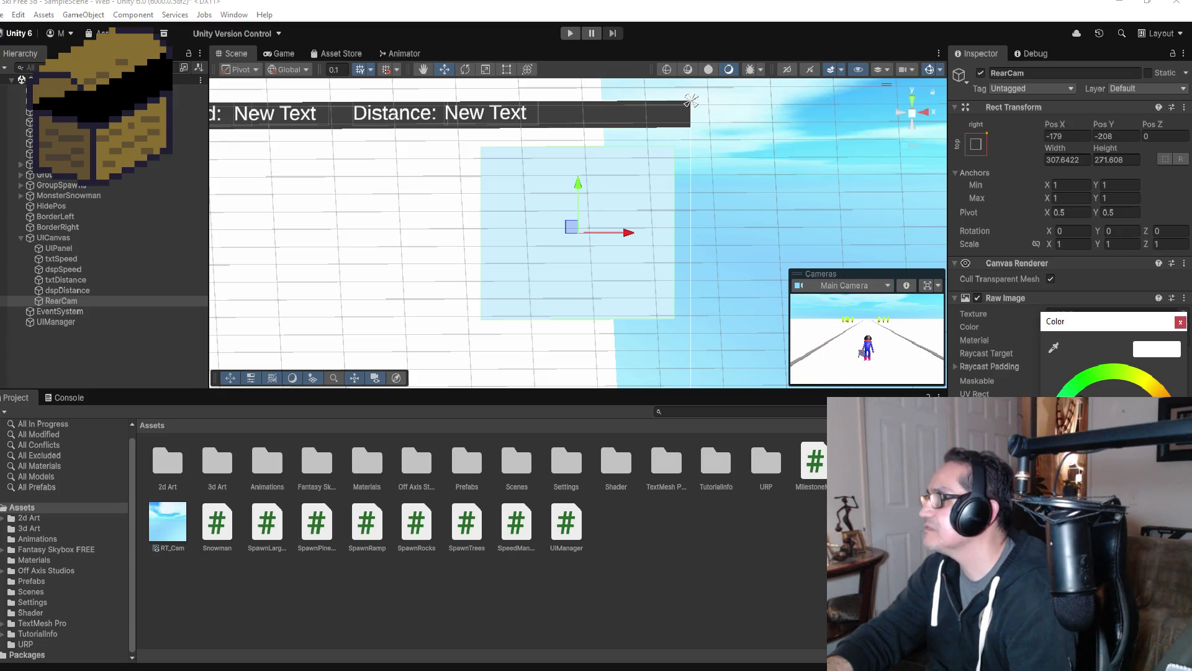
key(ctrl+z)
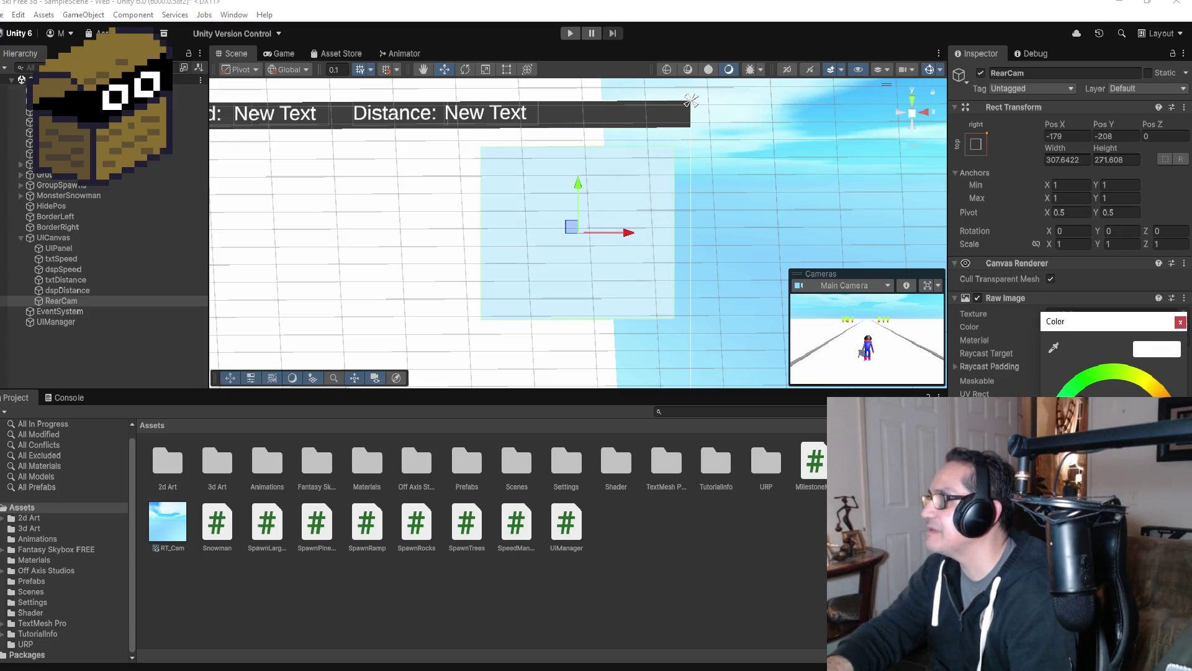
click(1182, 321)
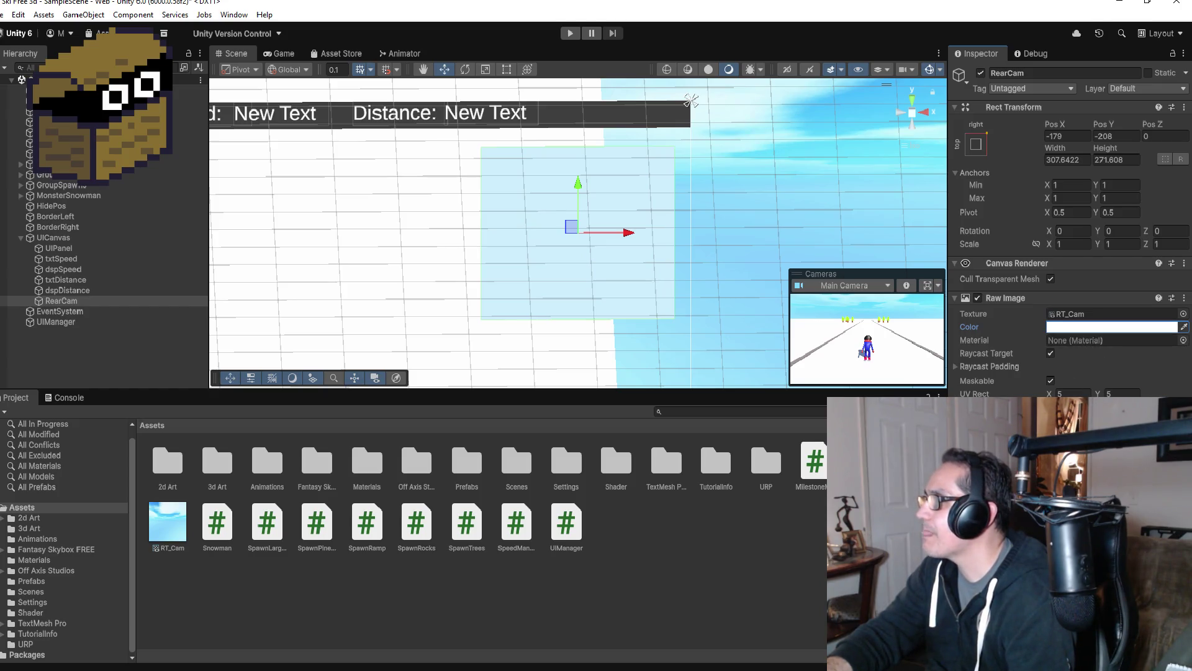
click(1114, 420)
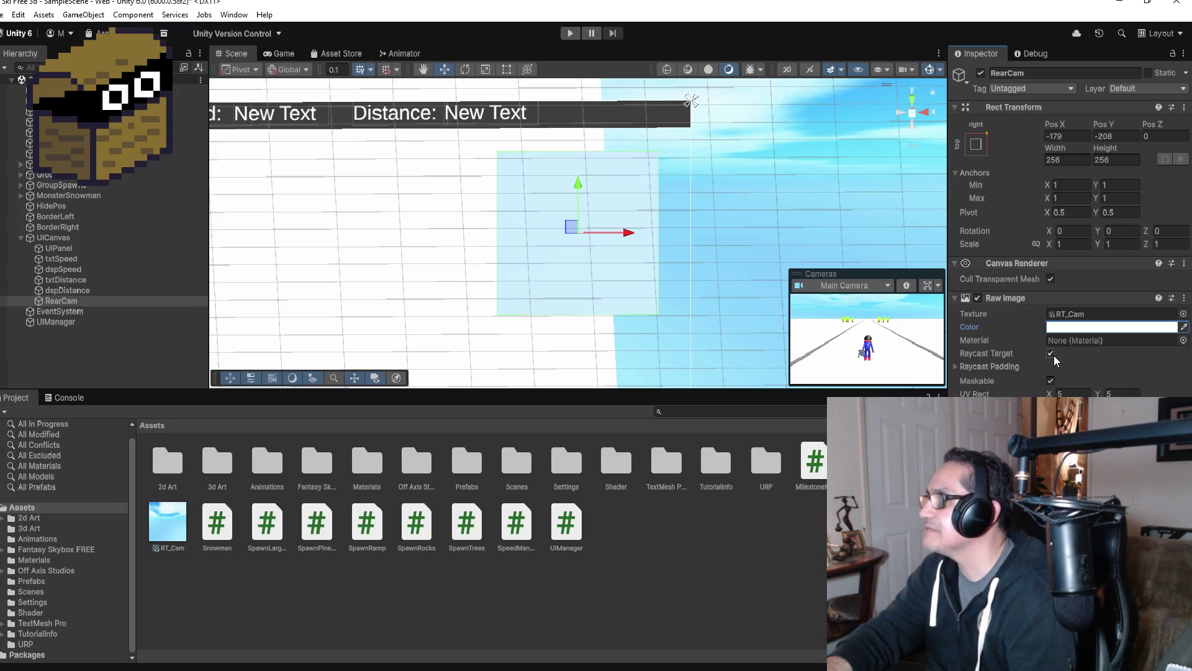
- Put the RearCam raw image on the UI layer
click(1133, 89)
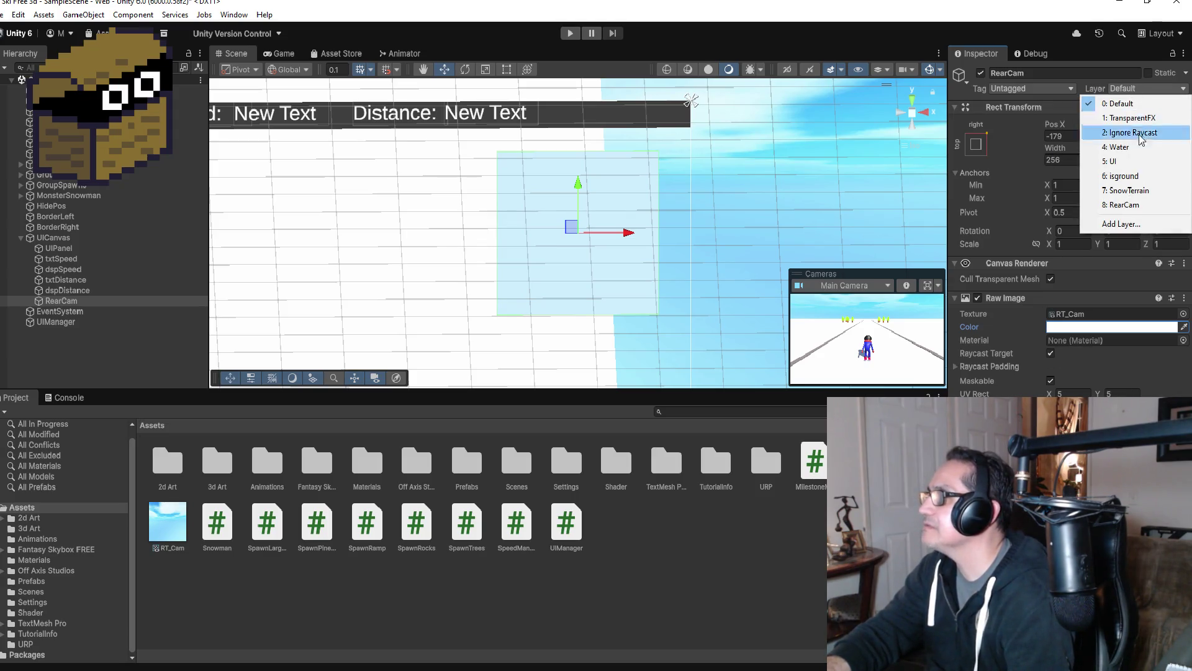
click(1118, 205)
click(1141, 88)
click(1131, 101)
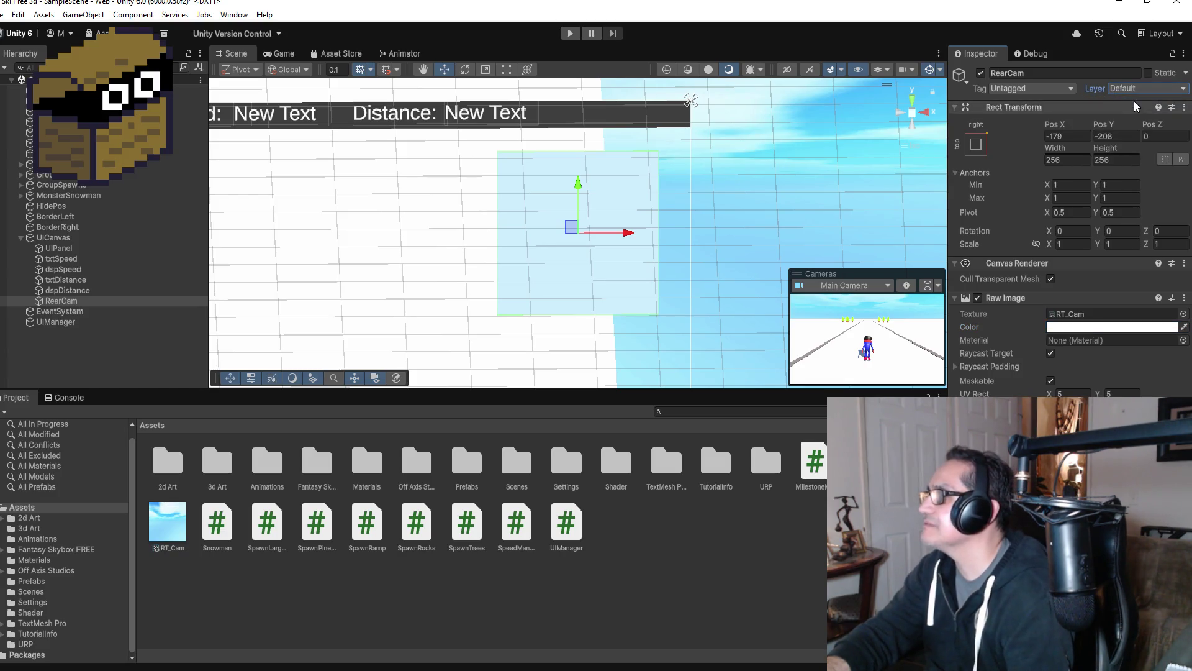
click(1144, 88)
click(1146, 160)
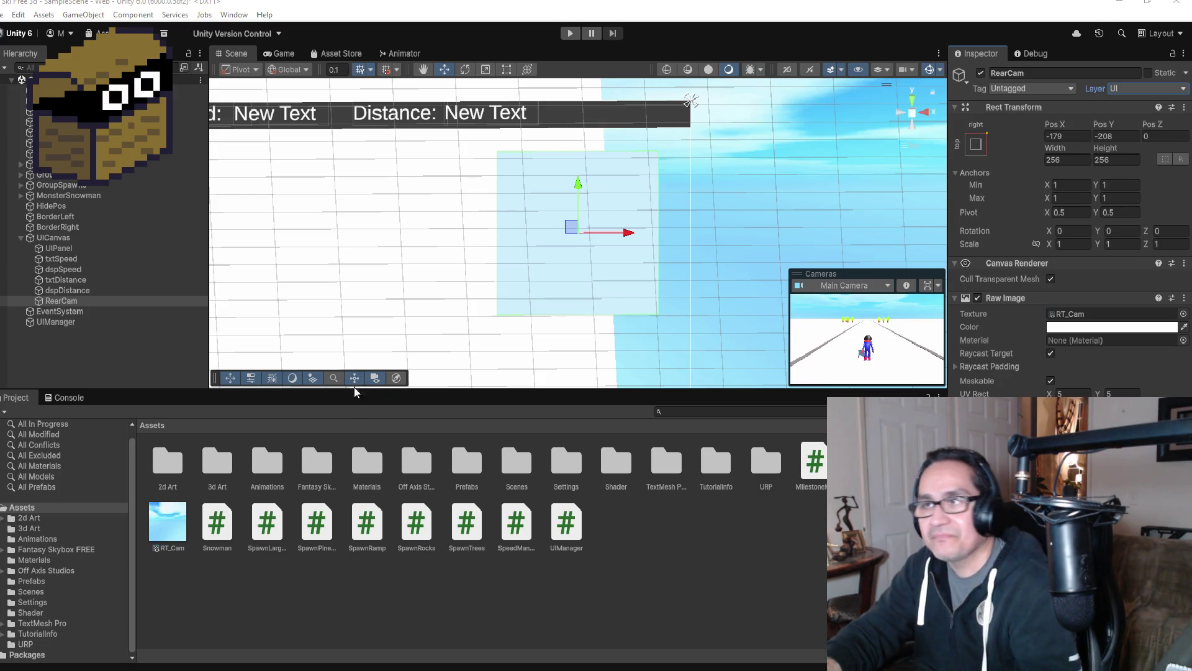
scroll(713, 254, up, 3)
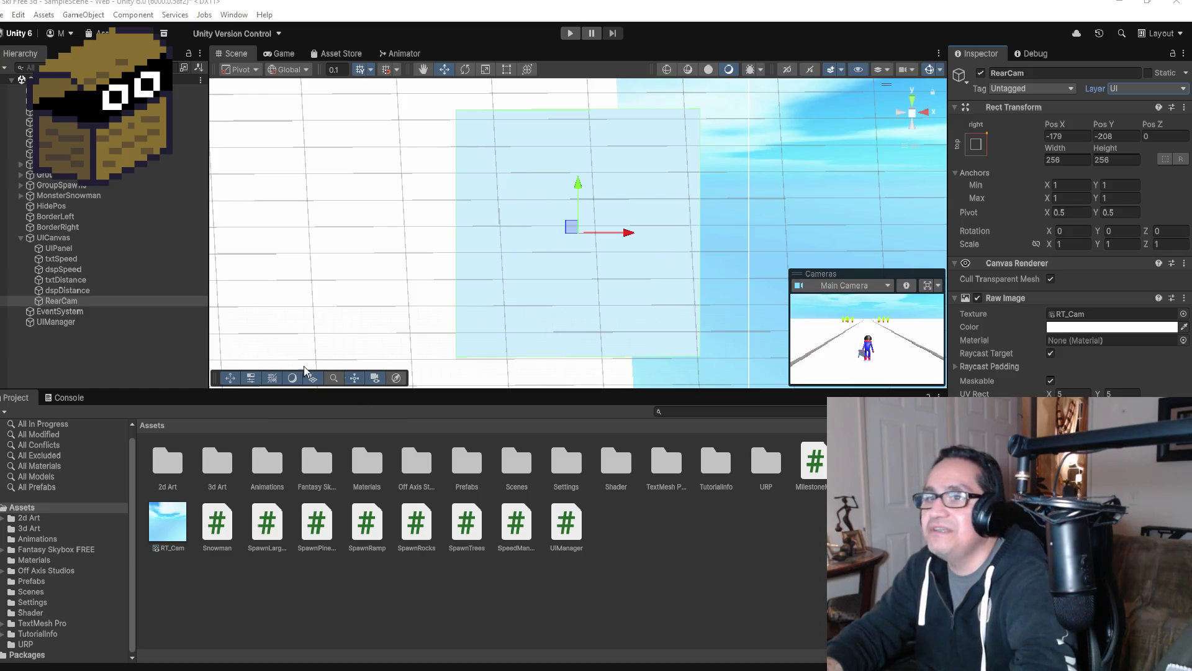
- Preview RearCamera in the Cameras overlay and lower it slightly to frame the snowman
click(846, 288)
click(844, 311)
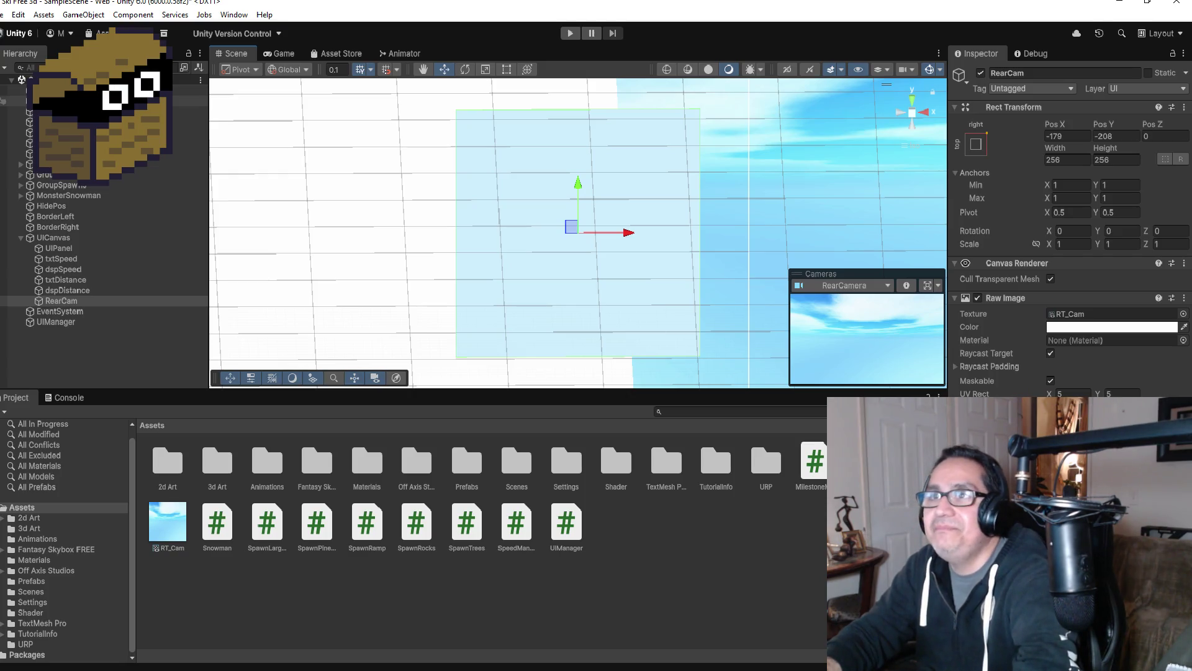
click(93, 101)
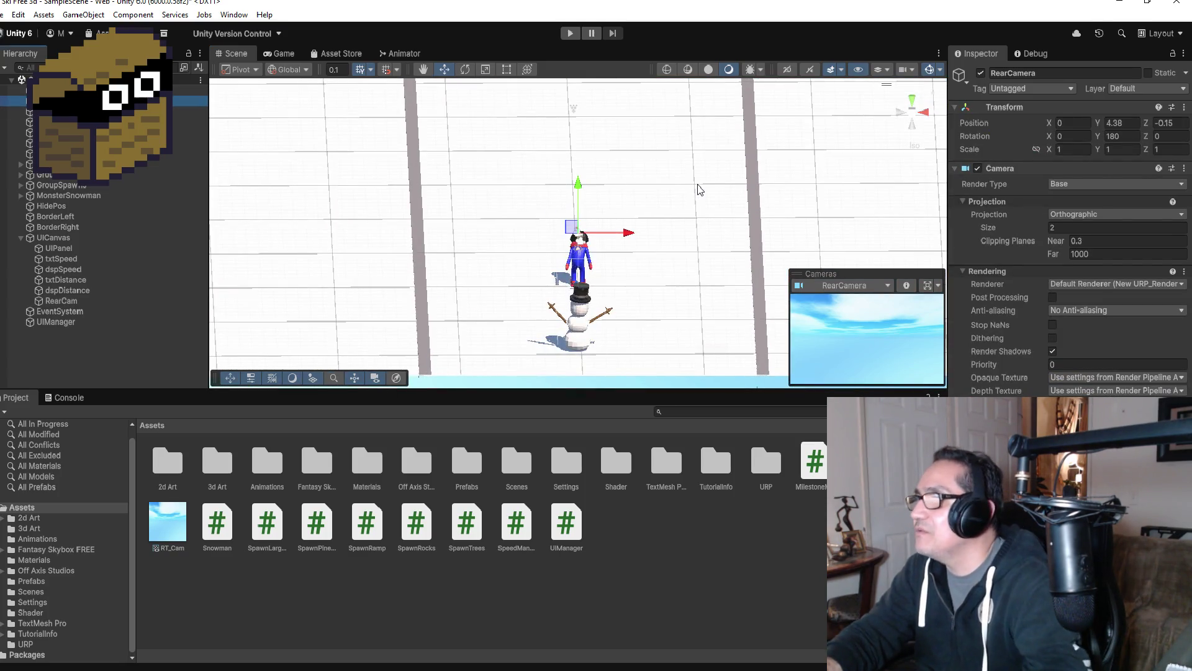
drag(577, 181, 584, 188)
- Set RearCamera's Layer to UI
click(1128, 88)
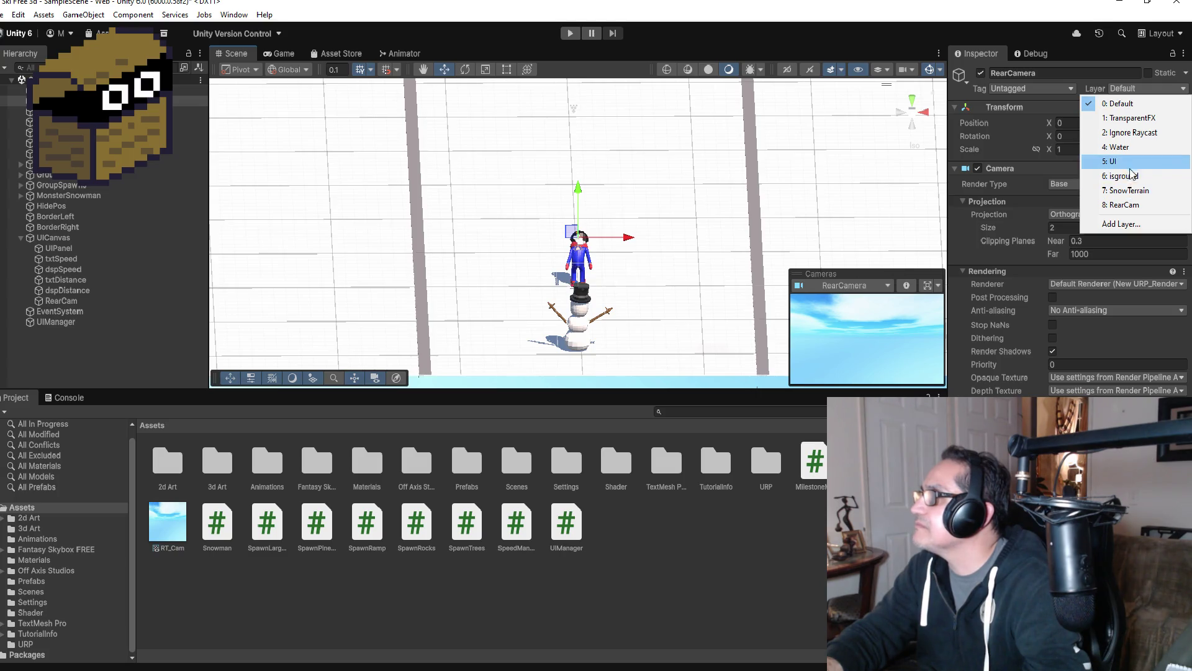
click(1131, 161)
click(1138, 88)
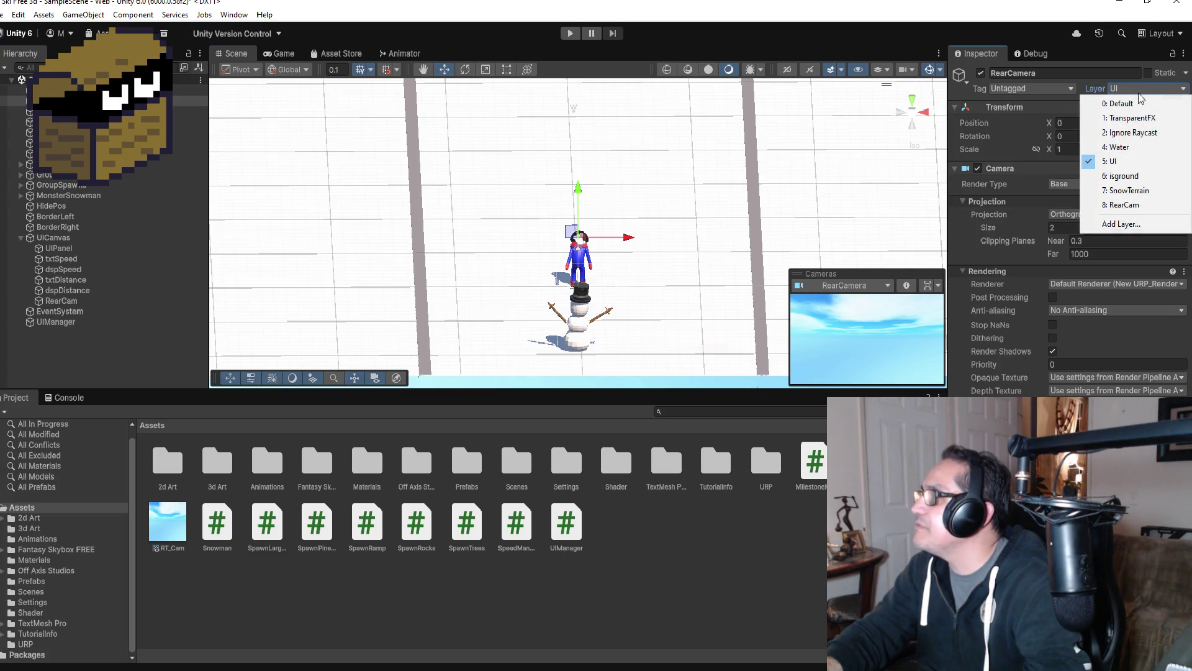
click(1140, 104)
click(1137, 92)
click(1118, 161)
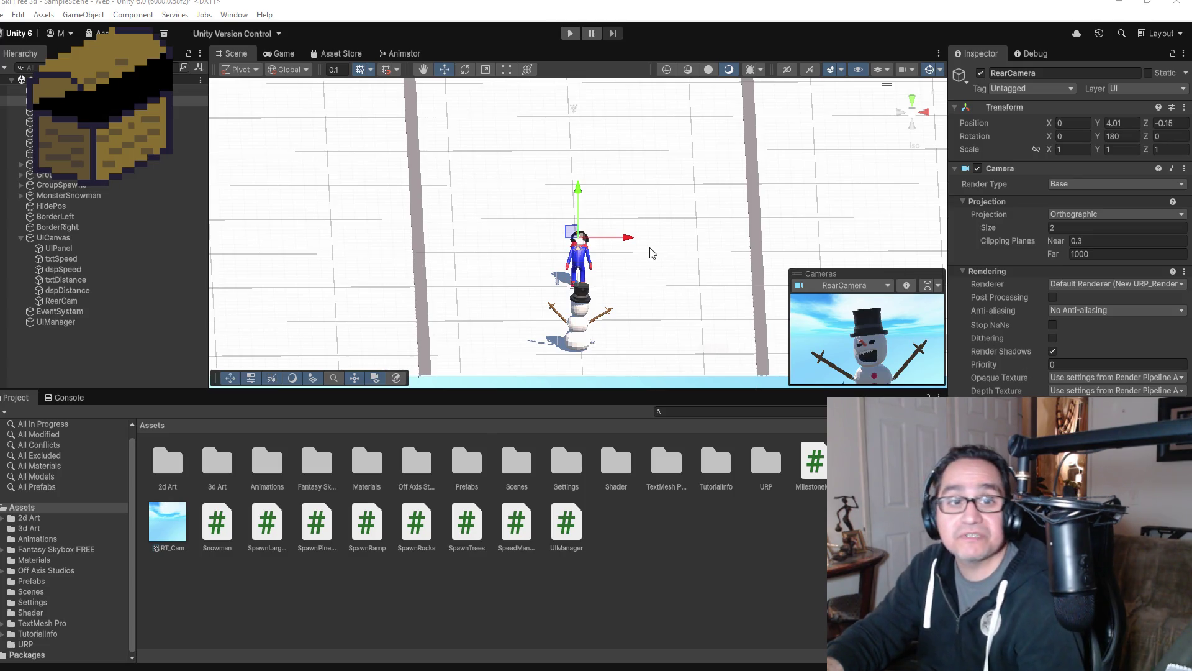
- Switch the Cameras overlay back to Main Camera and start Play mode to test the rear view
double_click(62, 301)
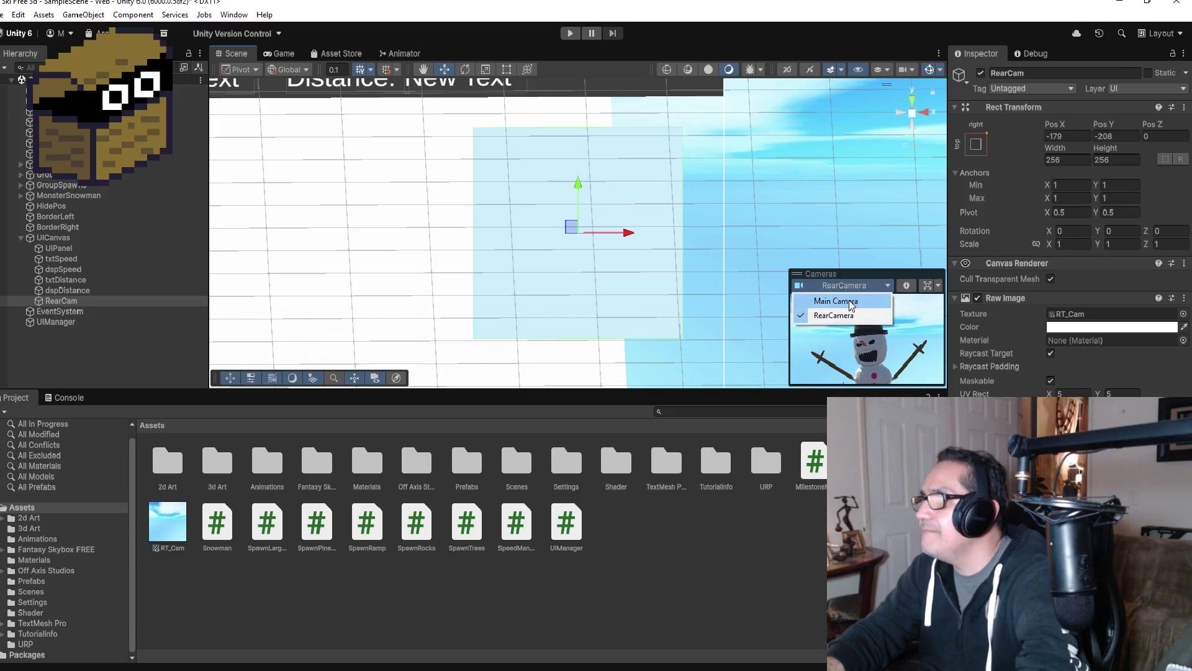
click(849, 301)
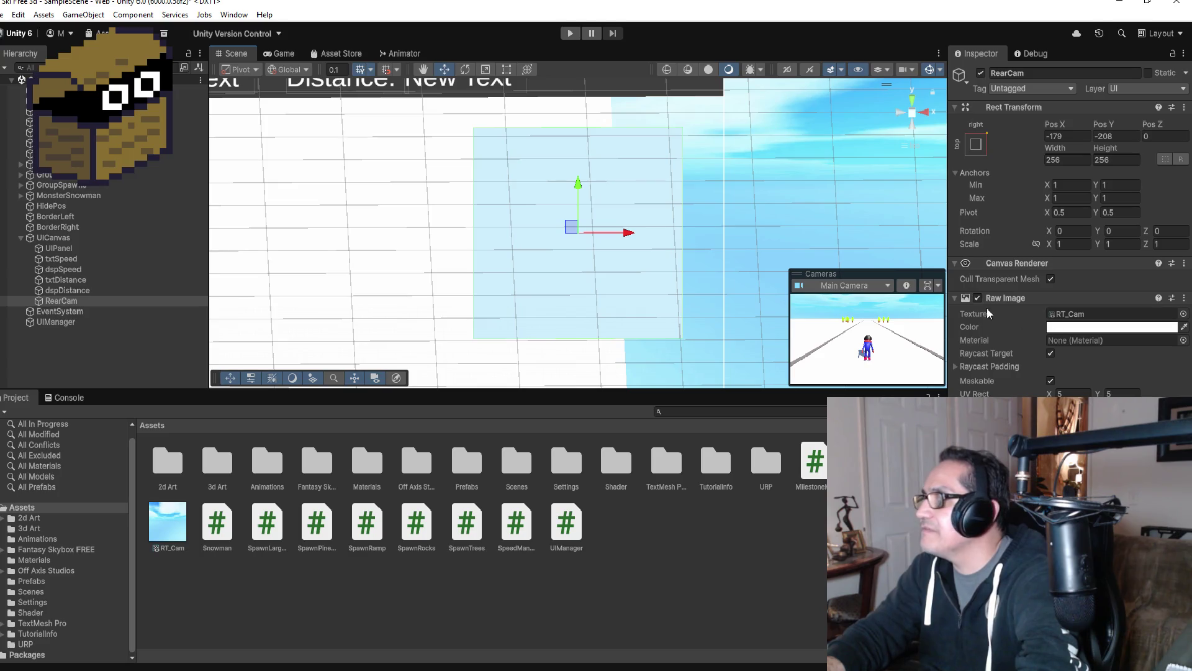
click(570, 33)
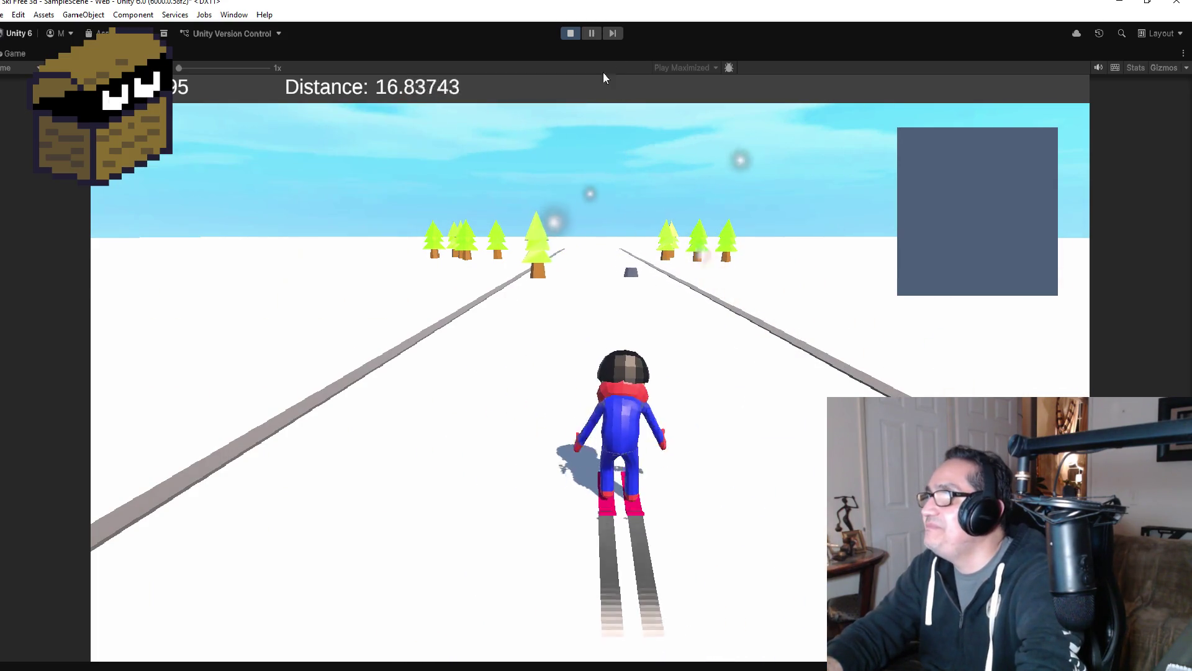
- Stop the running ski game to exit Play mode
click(575, 31)
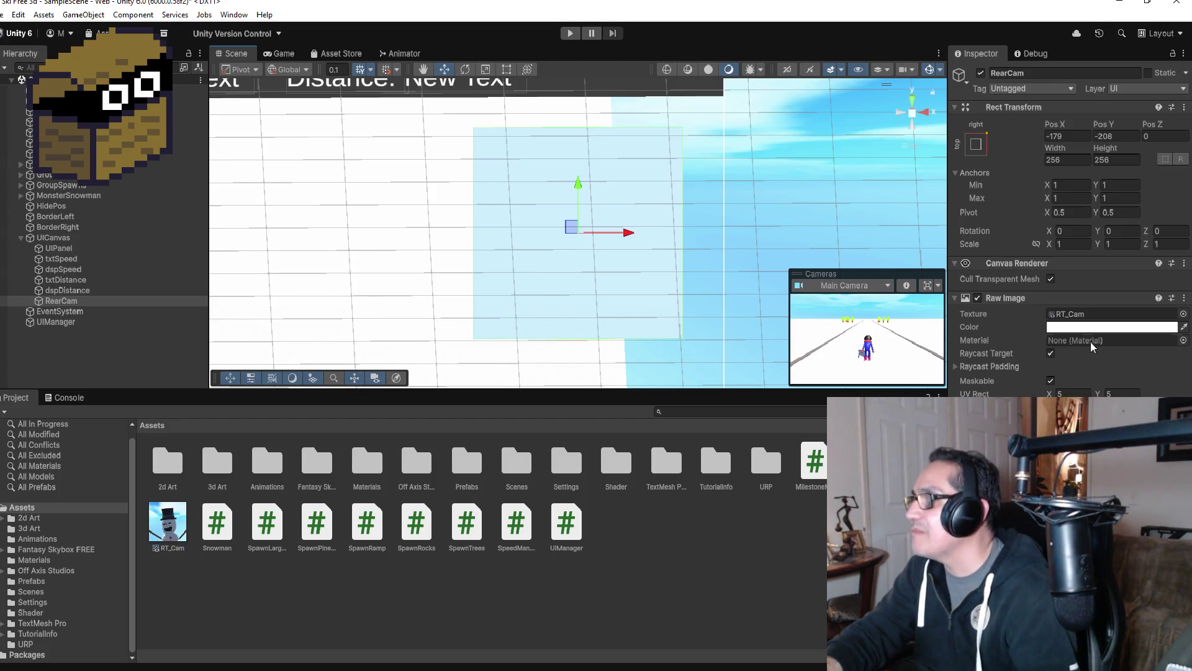
click(74, 301)
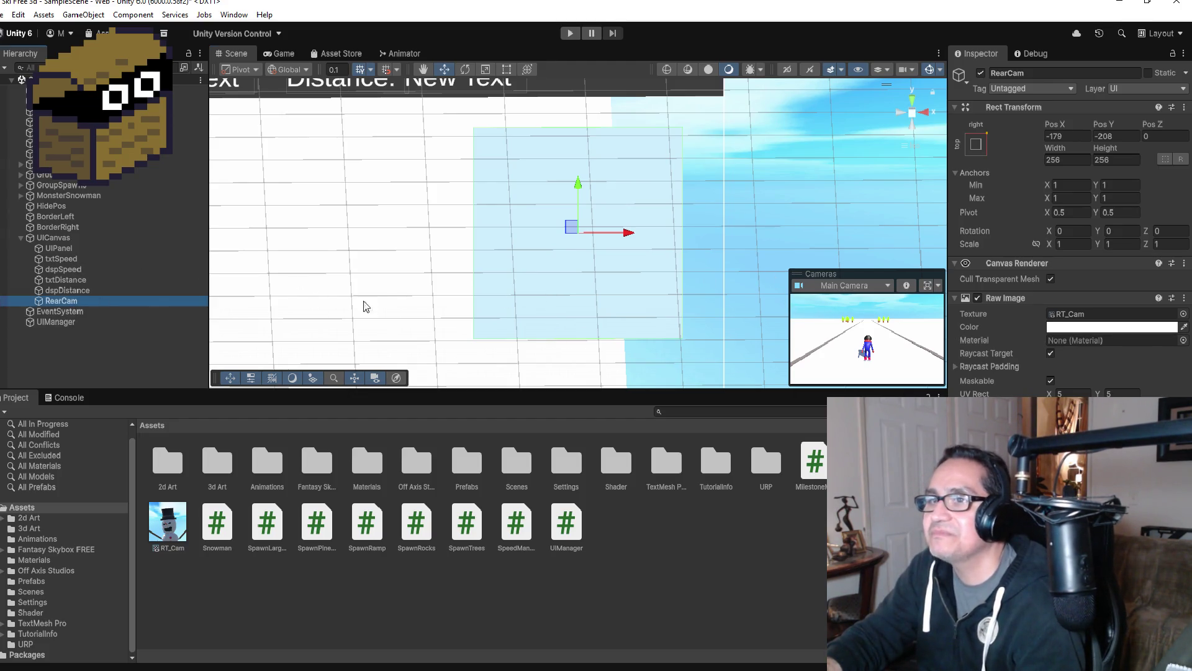
click(1094, 327)
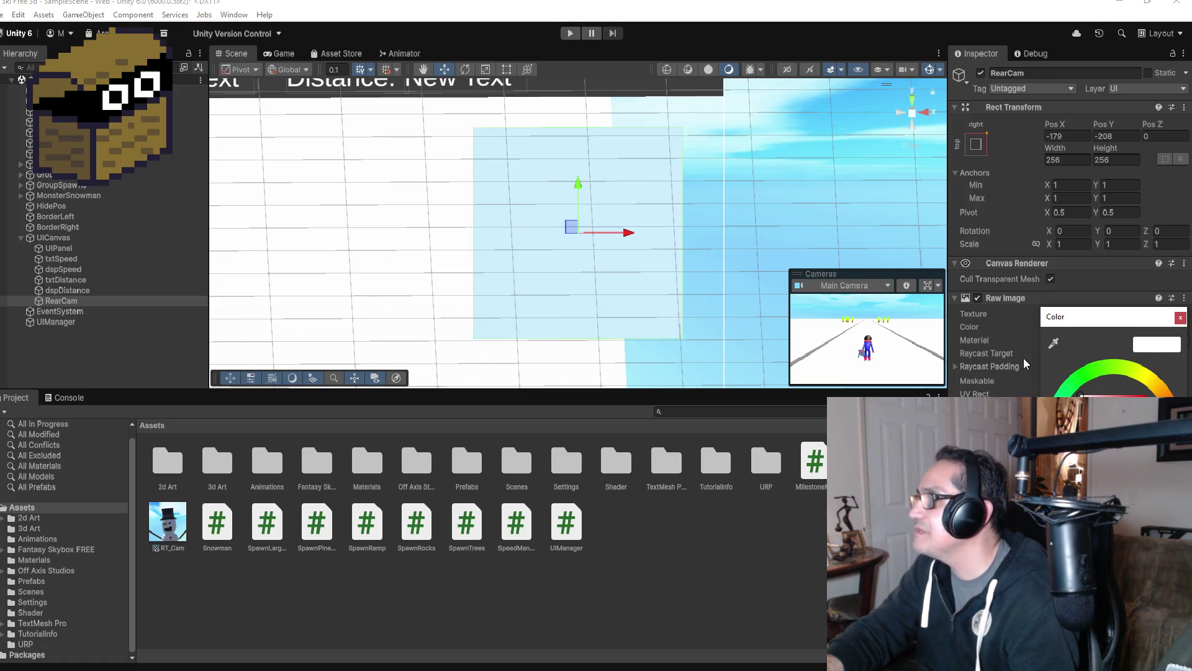
click(1180, 318)
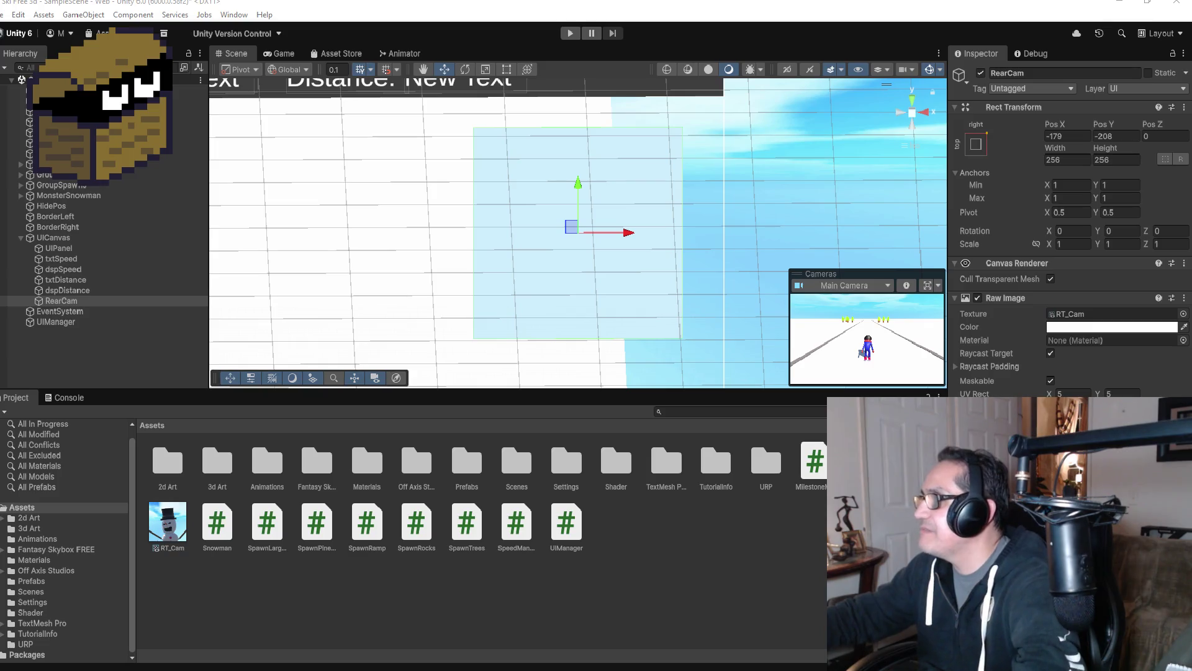
click(825, 571)
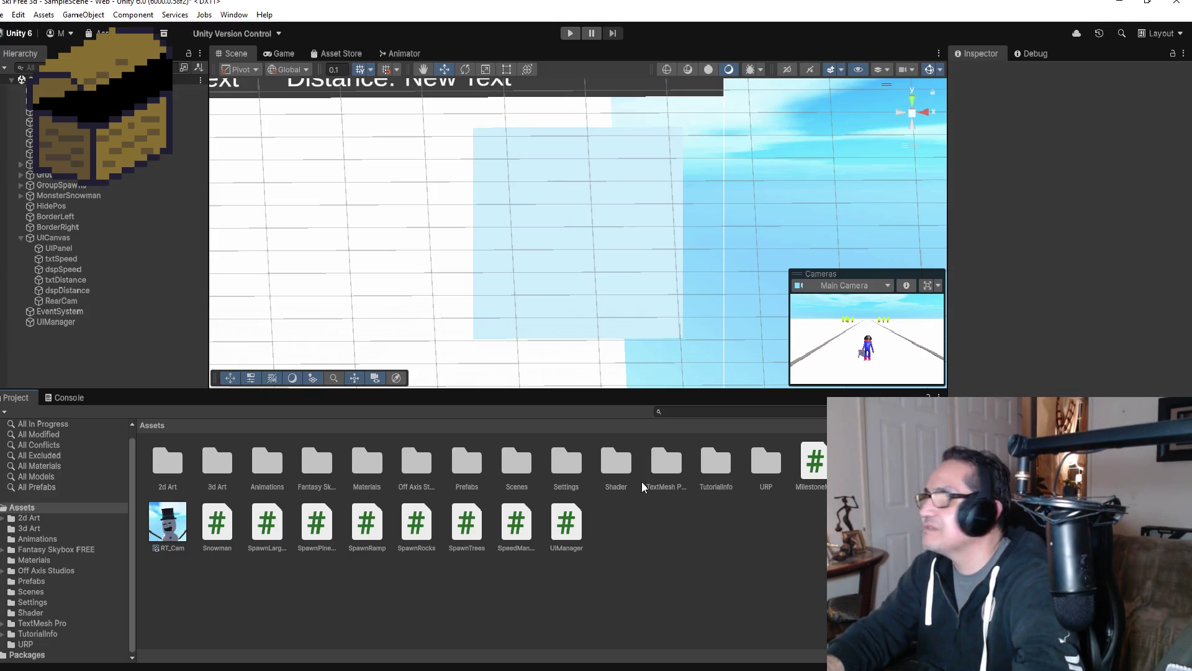
- Set the RearCam raw image's Layer to 8: RearCam and start a new play test
click(54, 301)
click(1127, 88)
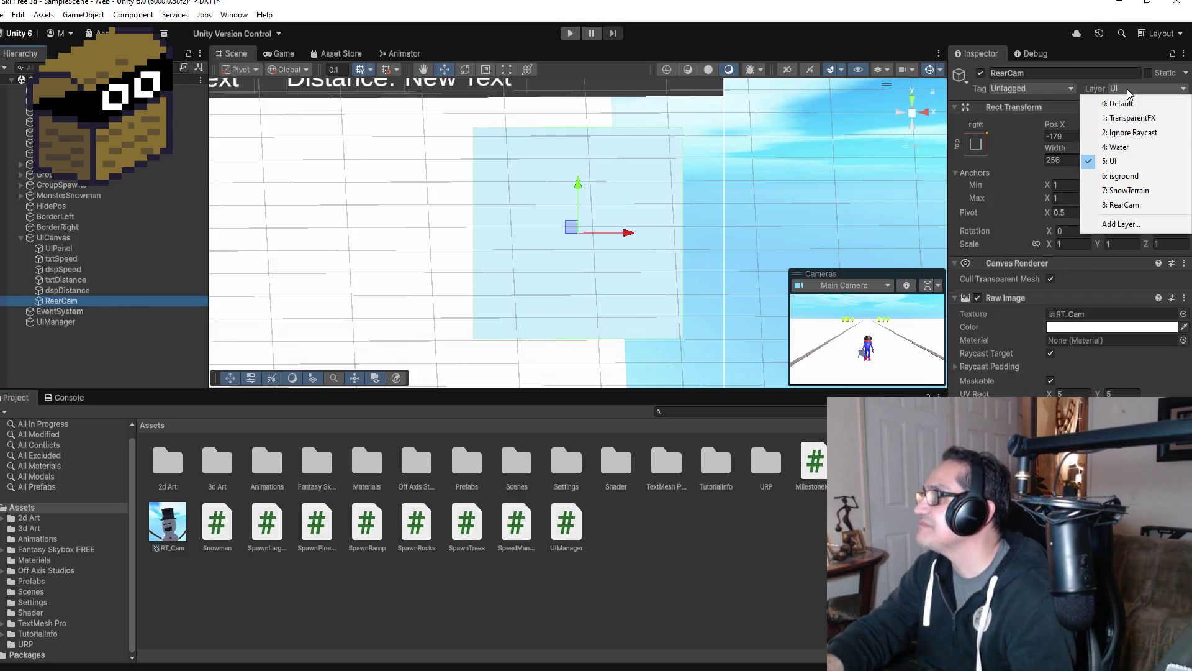
click(1134, 205)
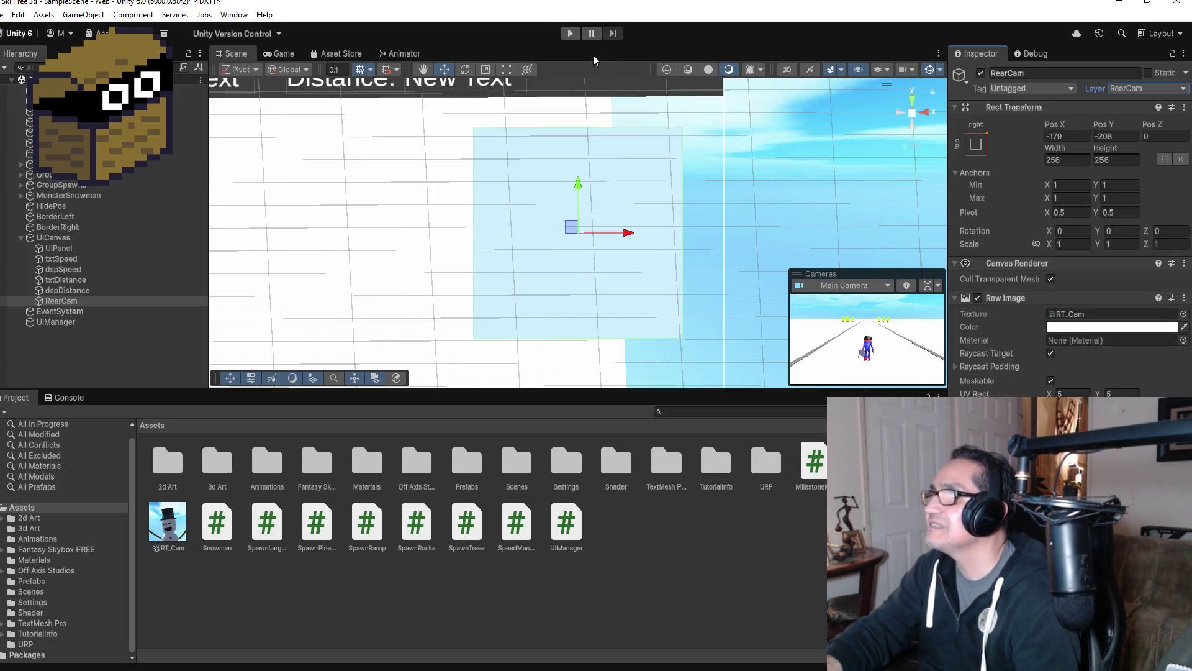
click(569, 34)
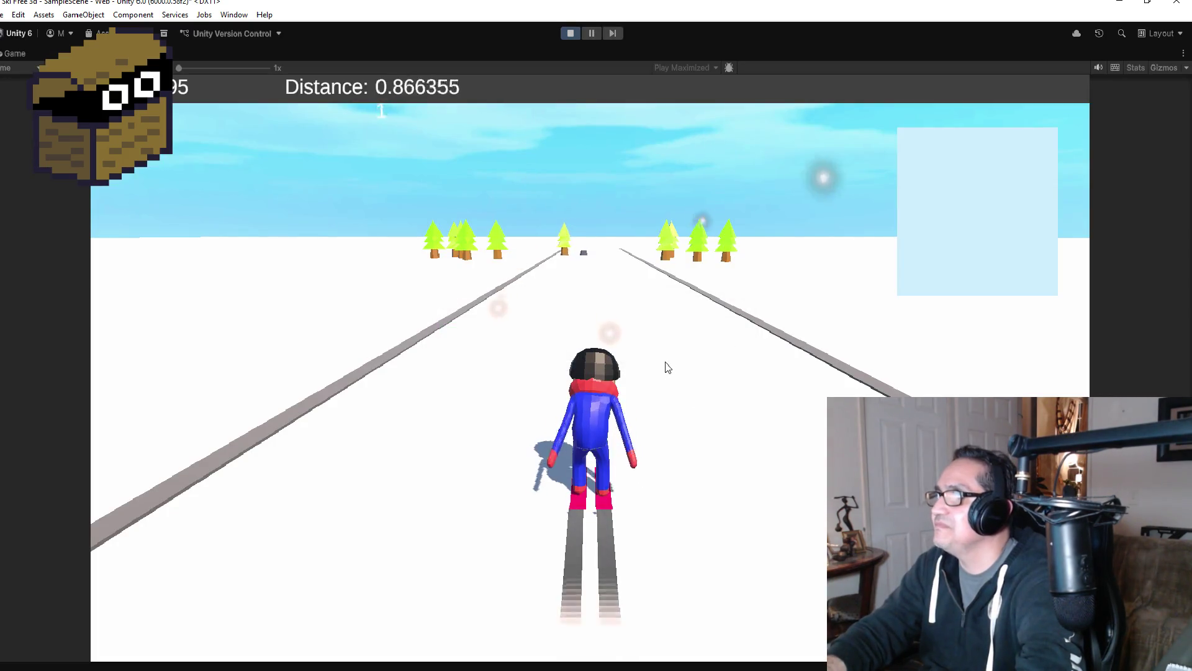
key(Right)
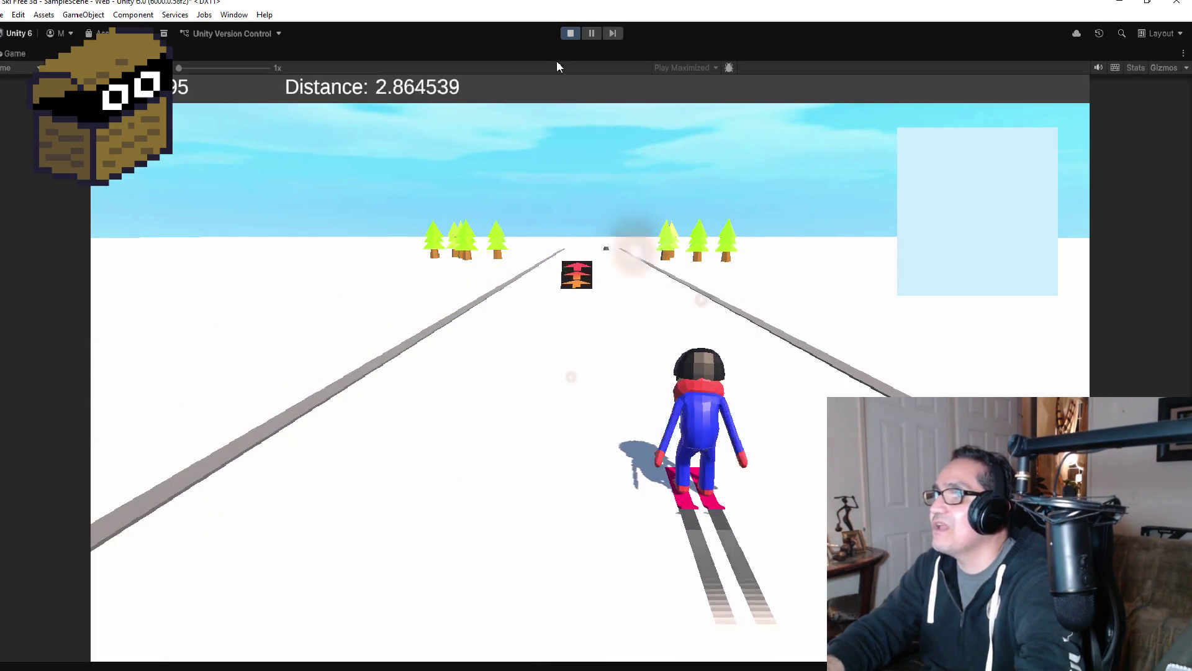
click(570, 33)
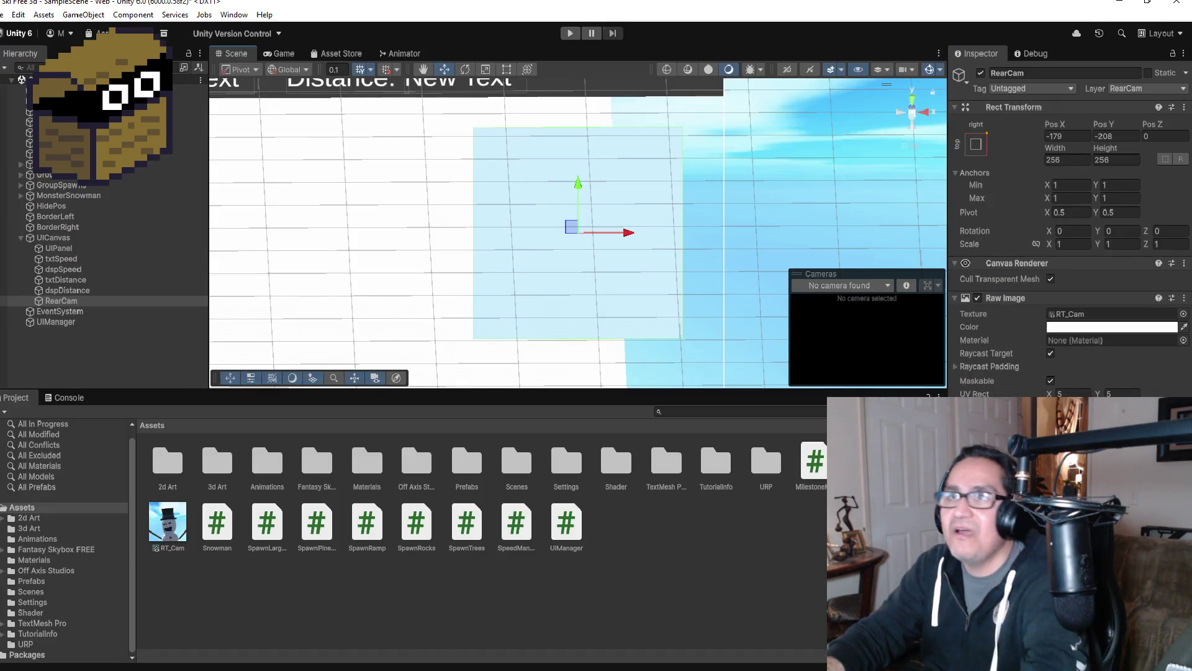
click(5, 14)
click(339, 401)
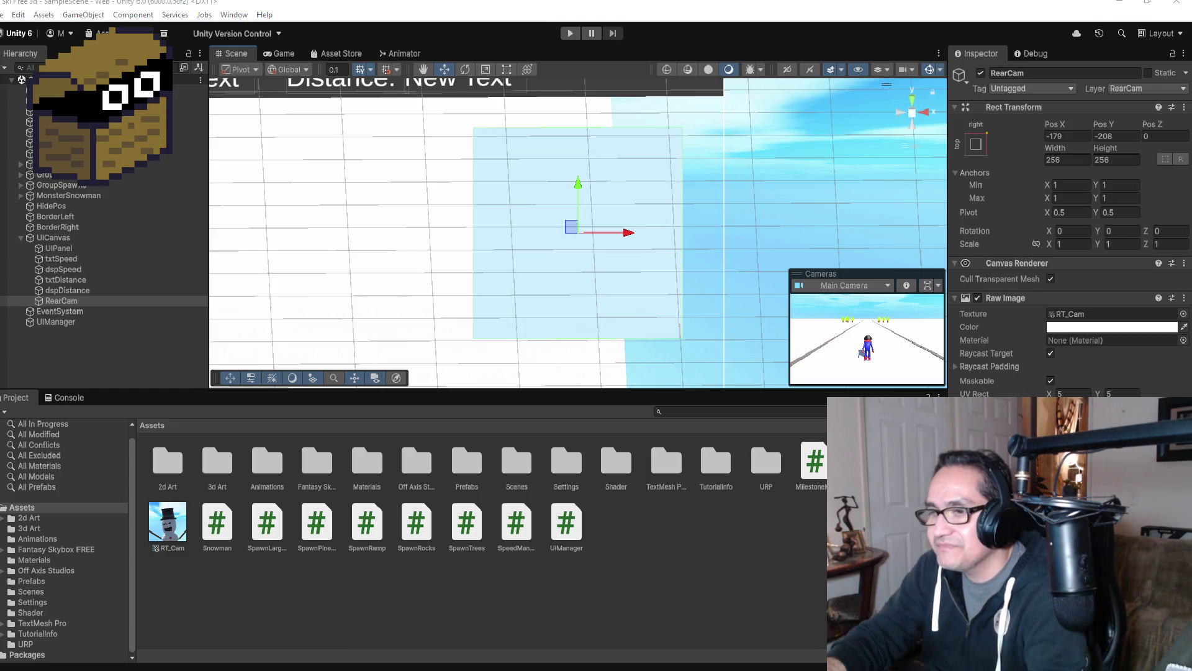
mouse_move(311, 668)
click(373, 639)
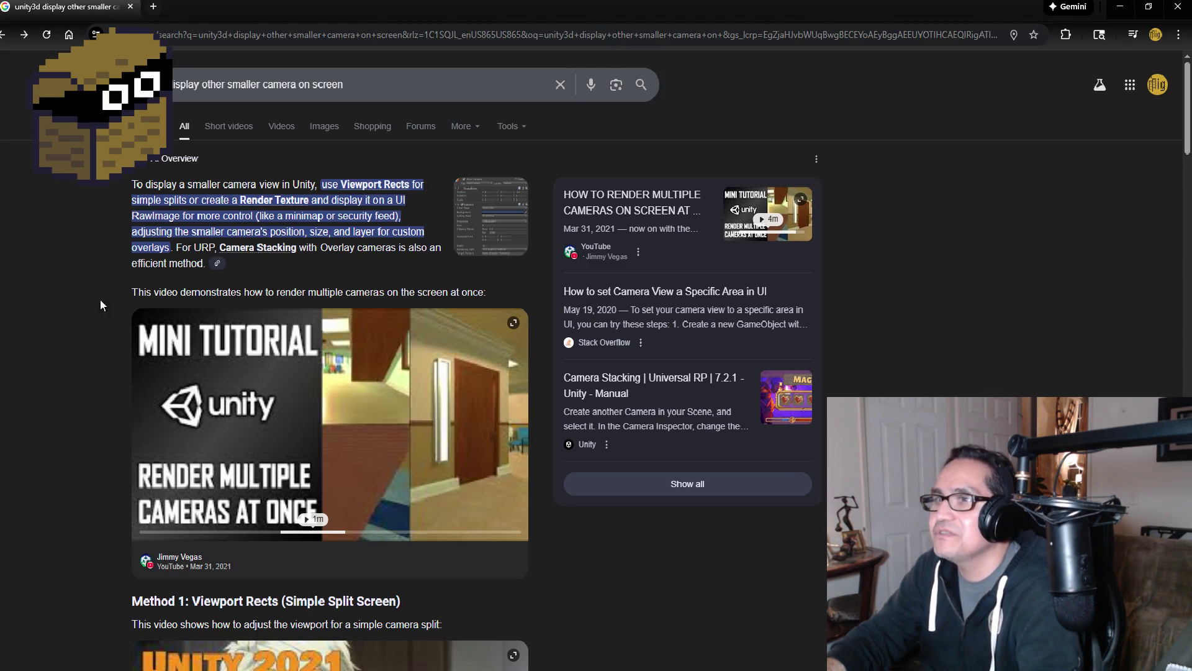
- Read Google's Render Texture and Camera Stacking steps, then close Chrome
scroll(83, 326, down, 12)
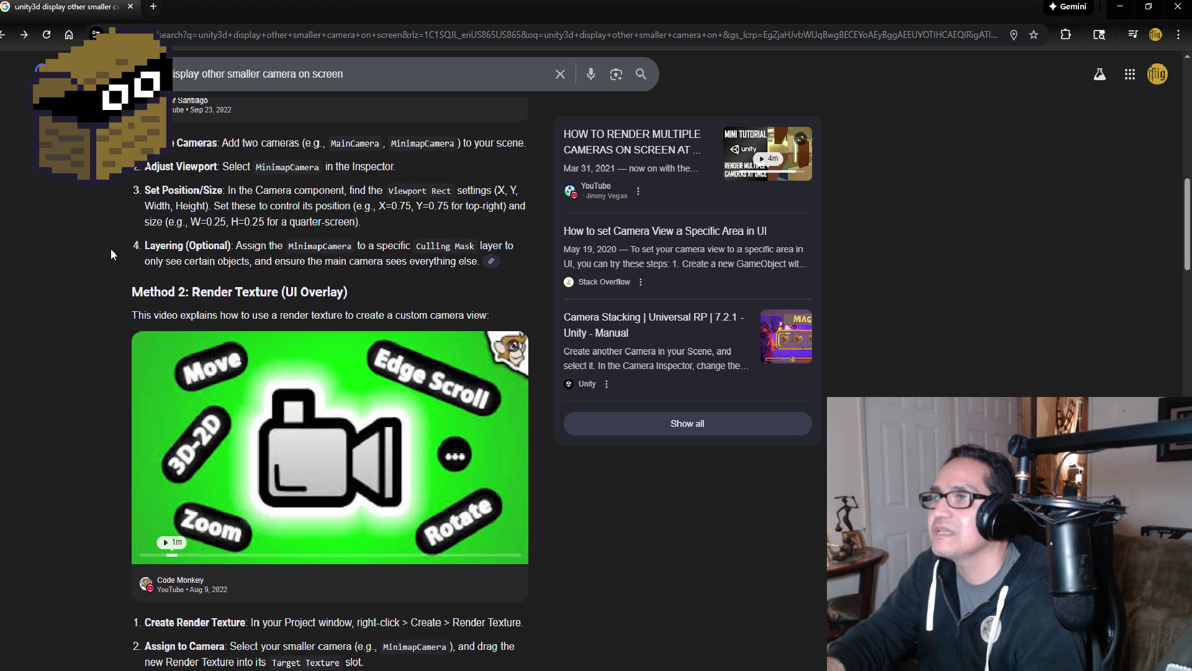
scroll(111, 267, up, 1)
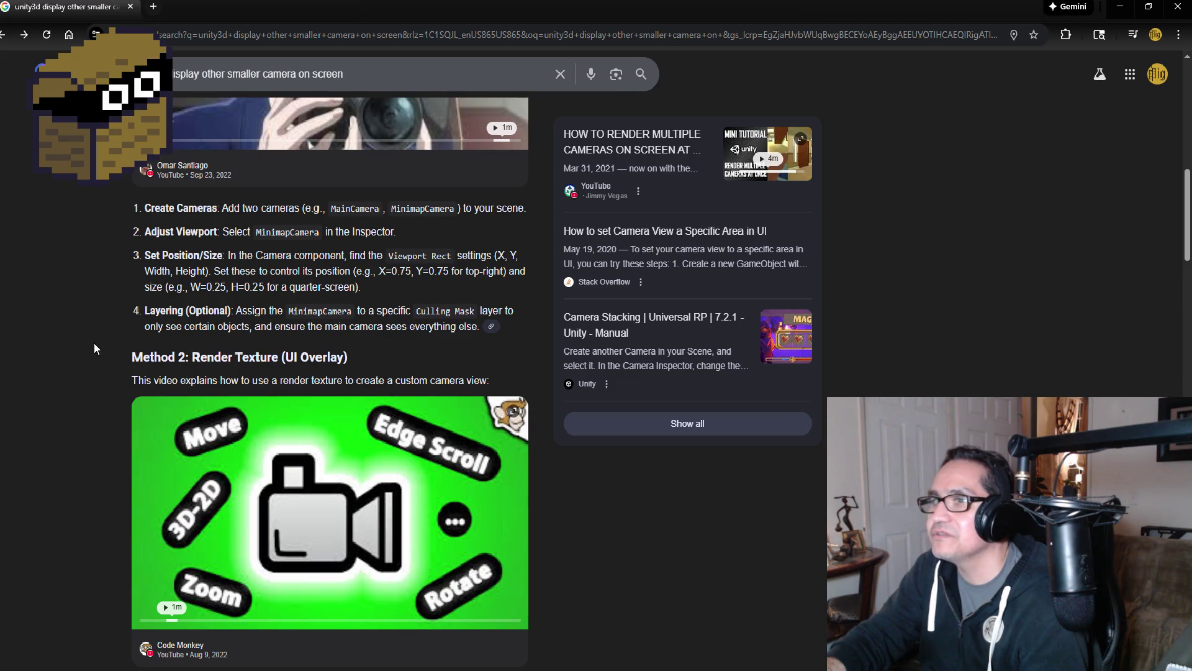
scroll(94, 345, down, 5)
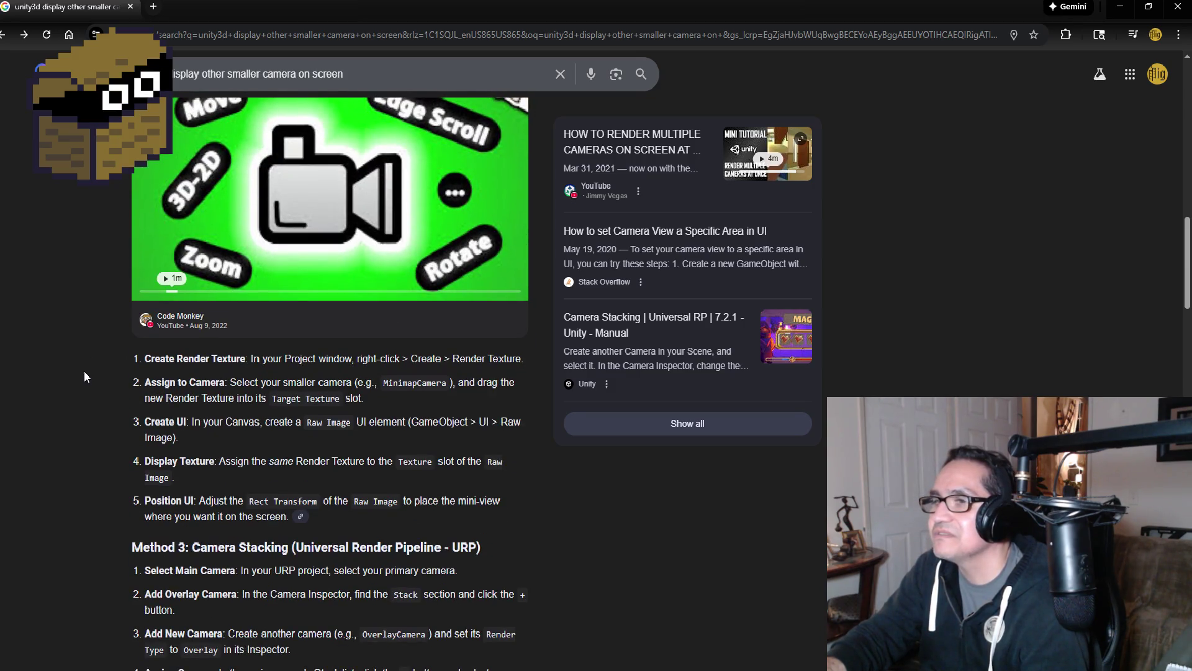
scroll(82, 374, down, 1)
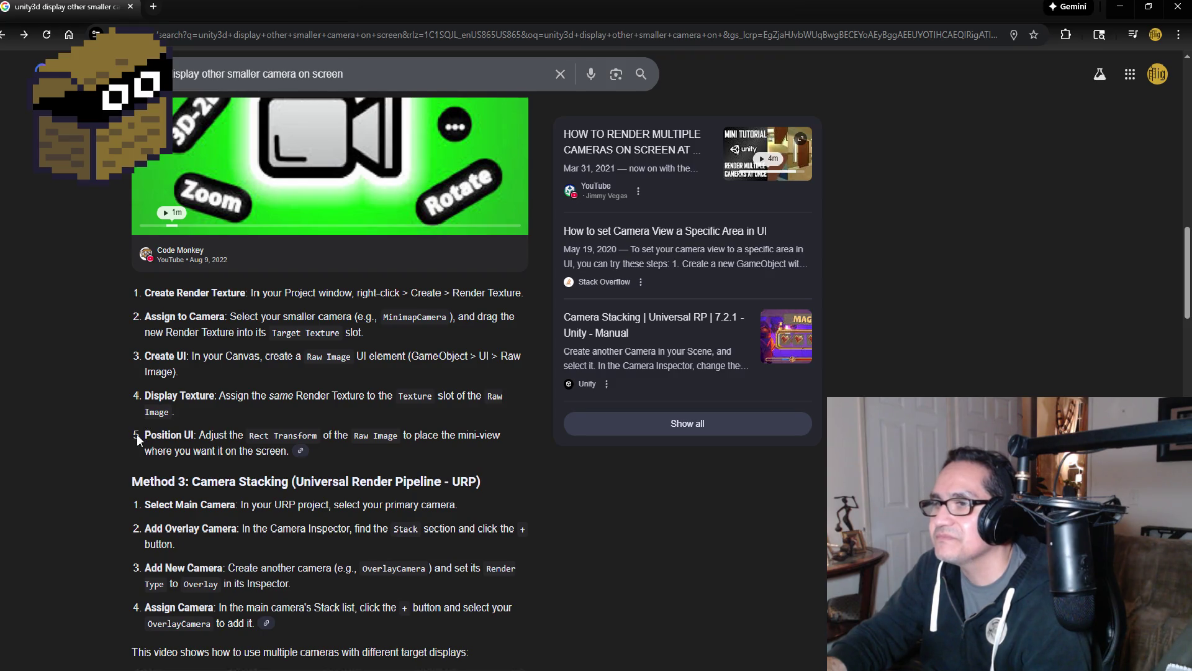
scroll(116, 438, down, 1)
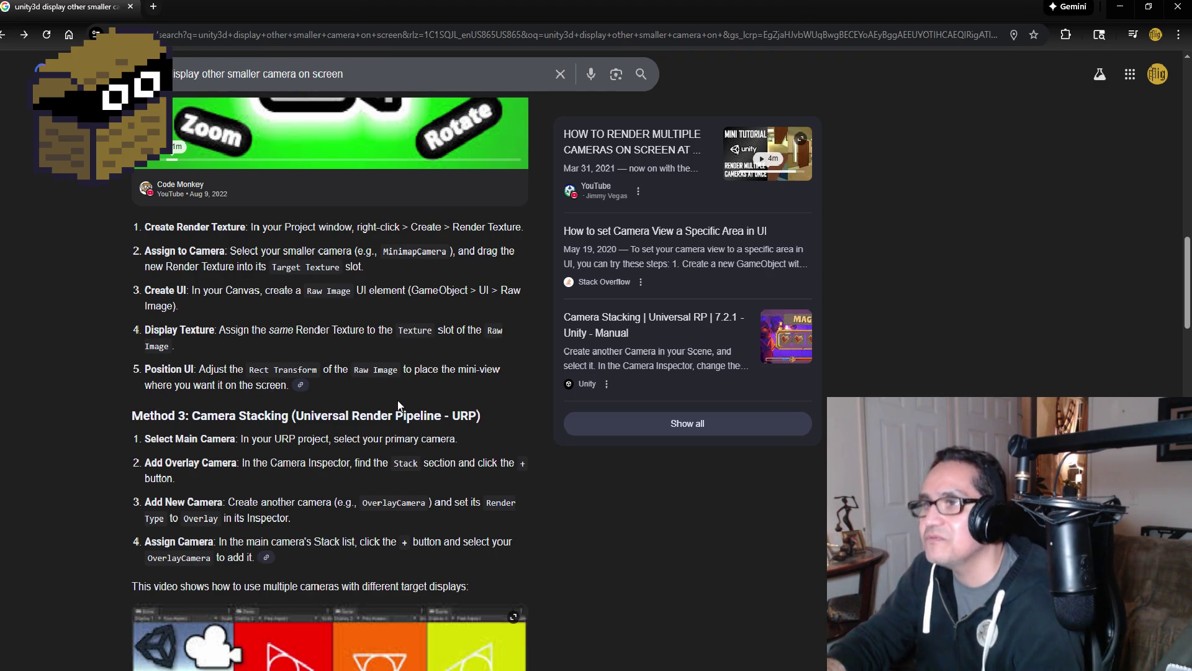
scroll(426, 396, up, 1)
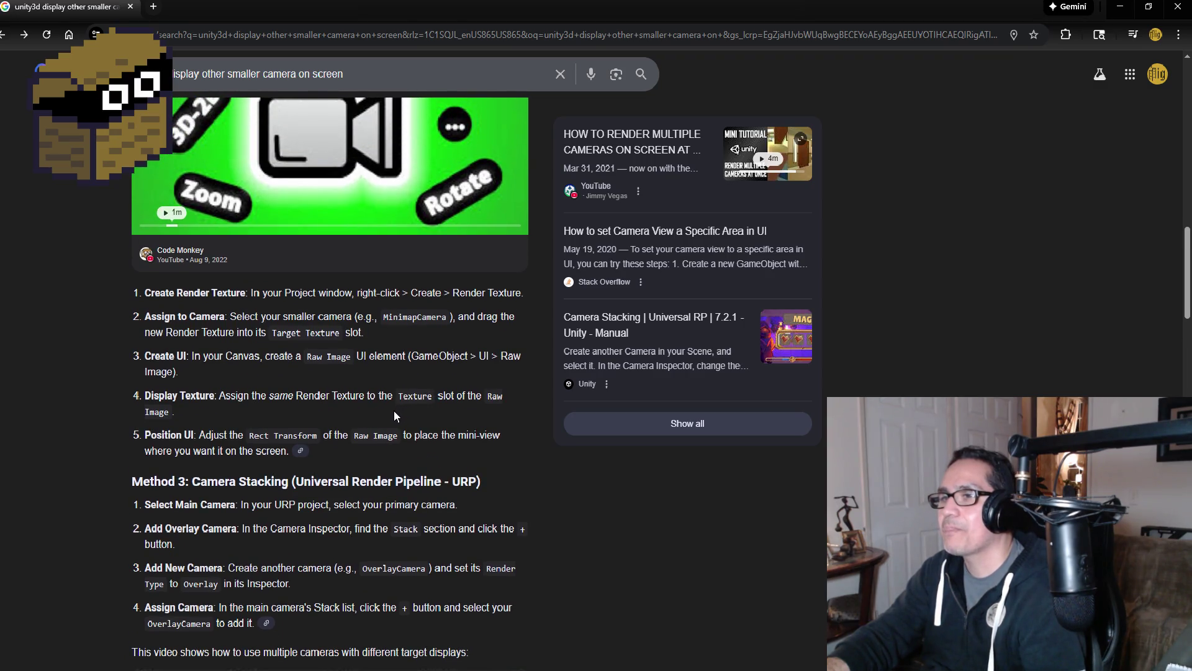
scroll(396, 413, up, 1)
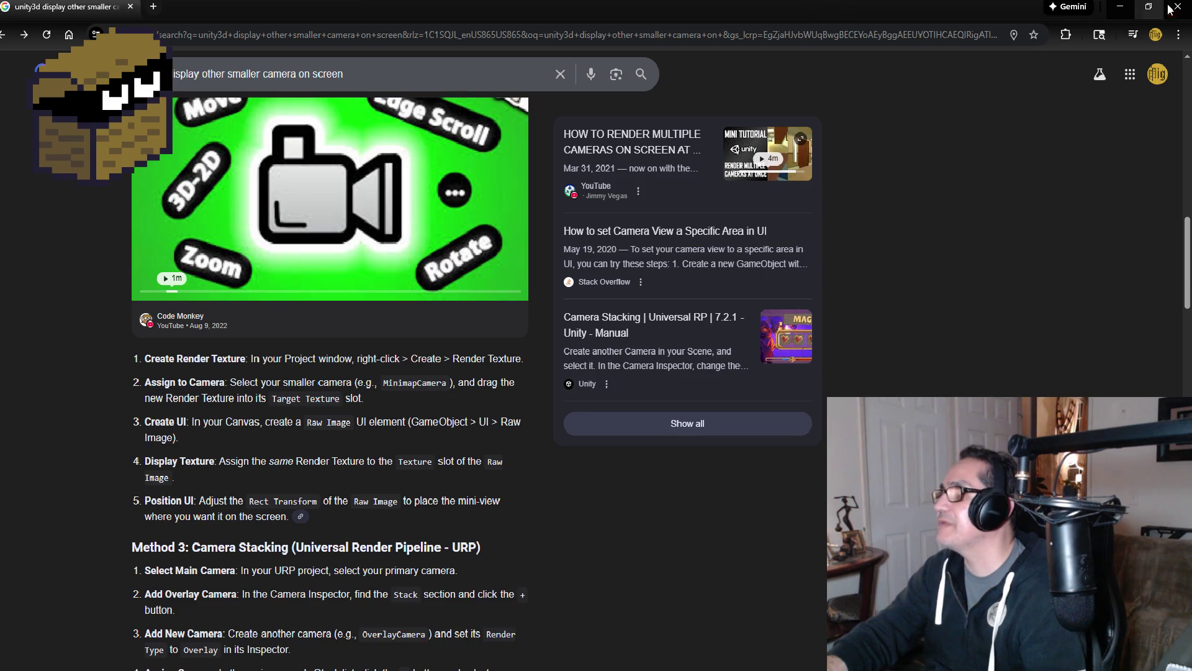
click(1167, 7)
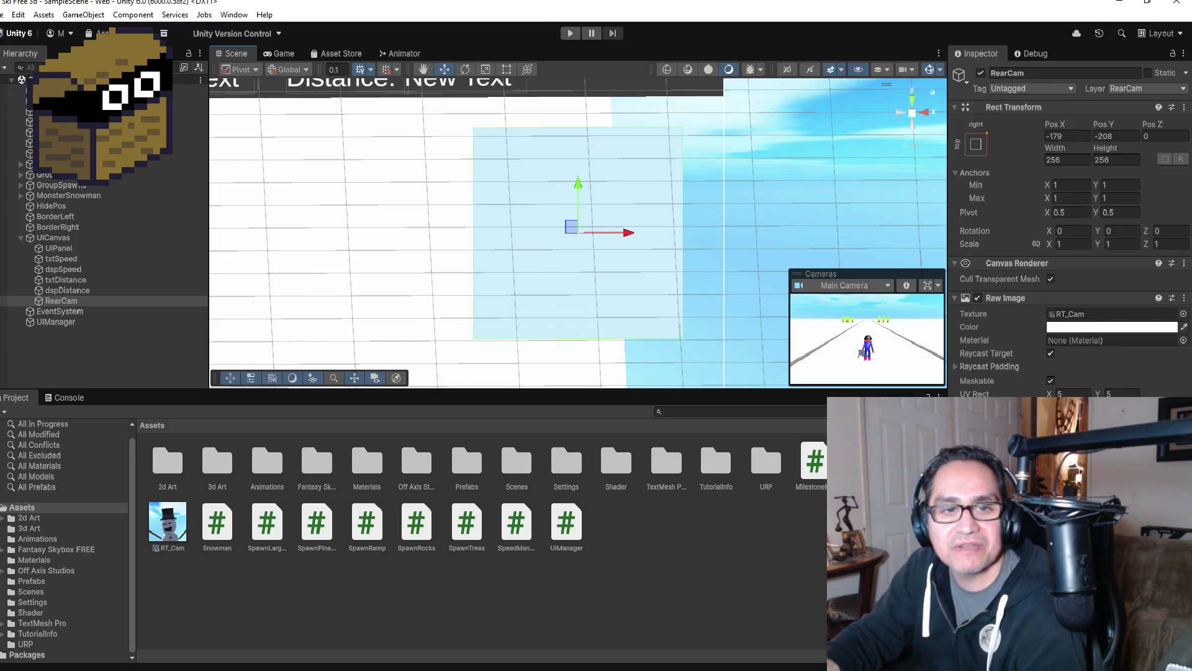
- Select RearCamera and preview its view of the snowman in the Cameras overlay
click(1156, 86)
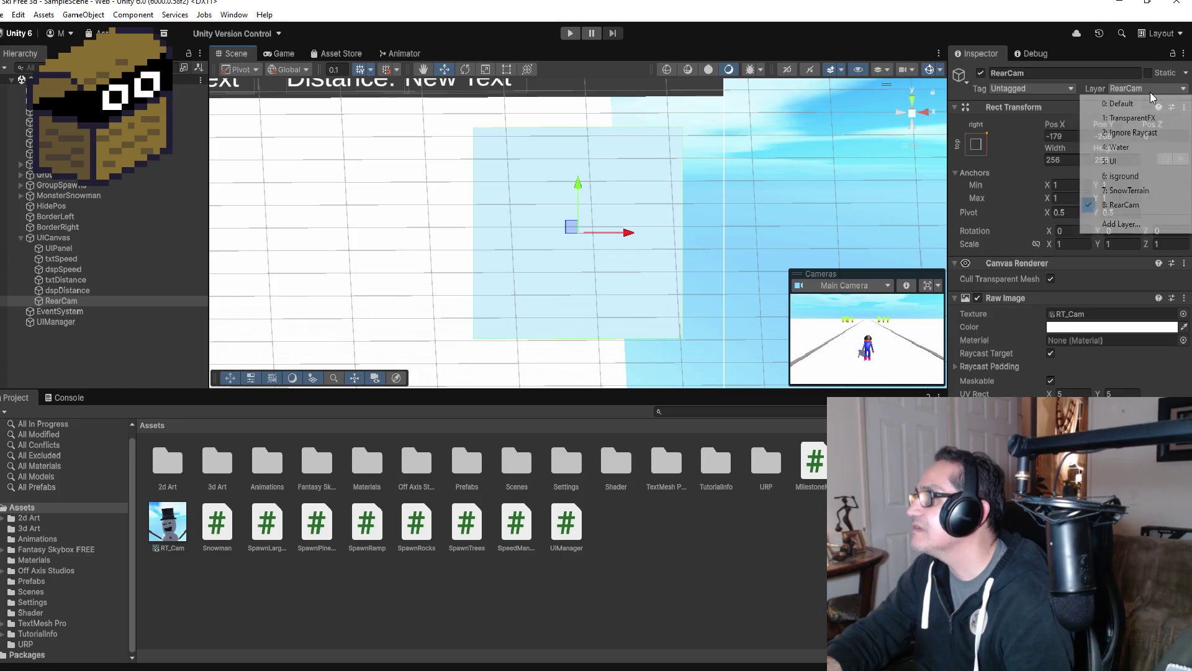
click(807, 612)
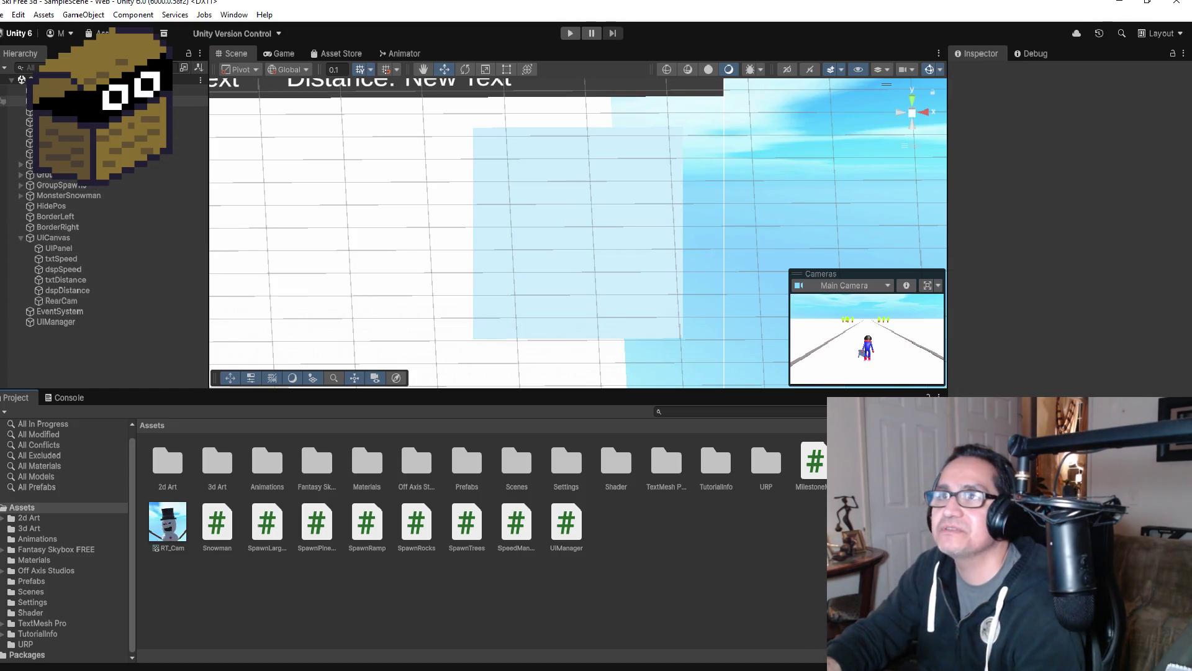
click(93, 101)
click(844, 286)
click(834, 315)
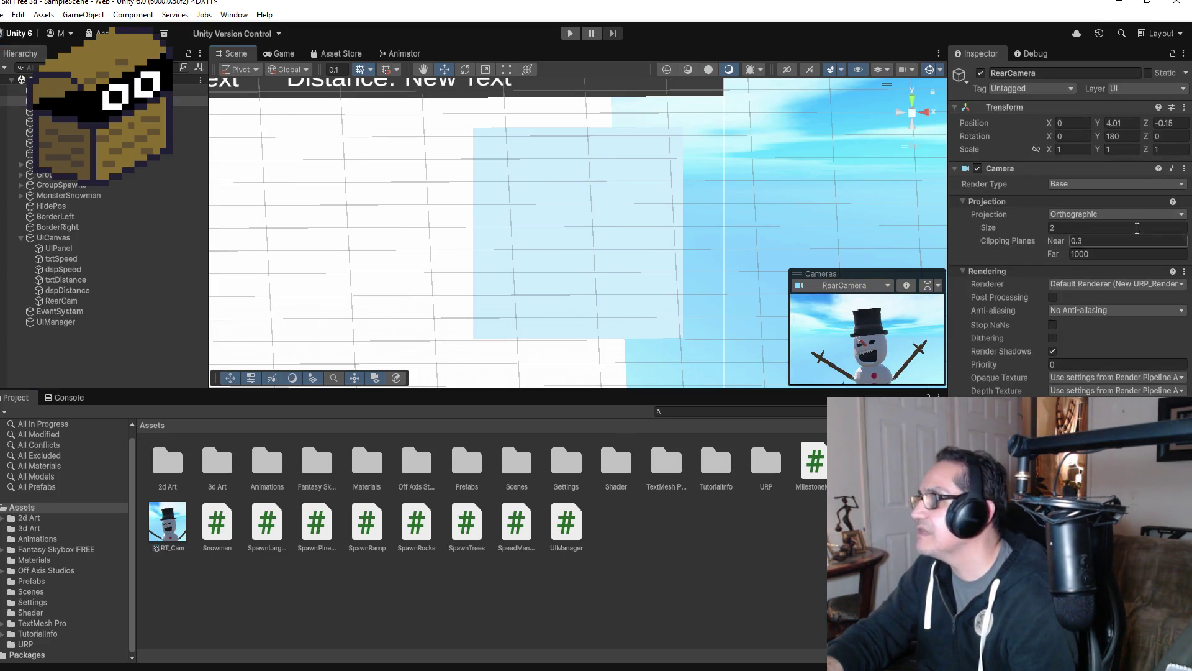
- Set RearCamera's Layer to 8: RearCam
click(1120, 88)
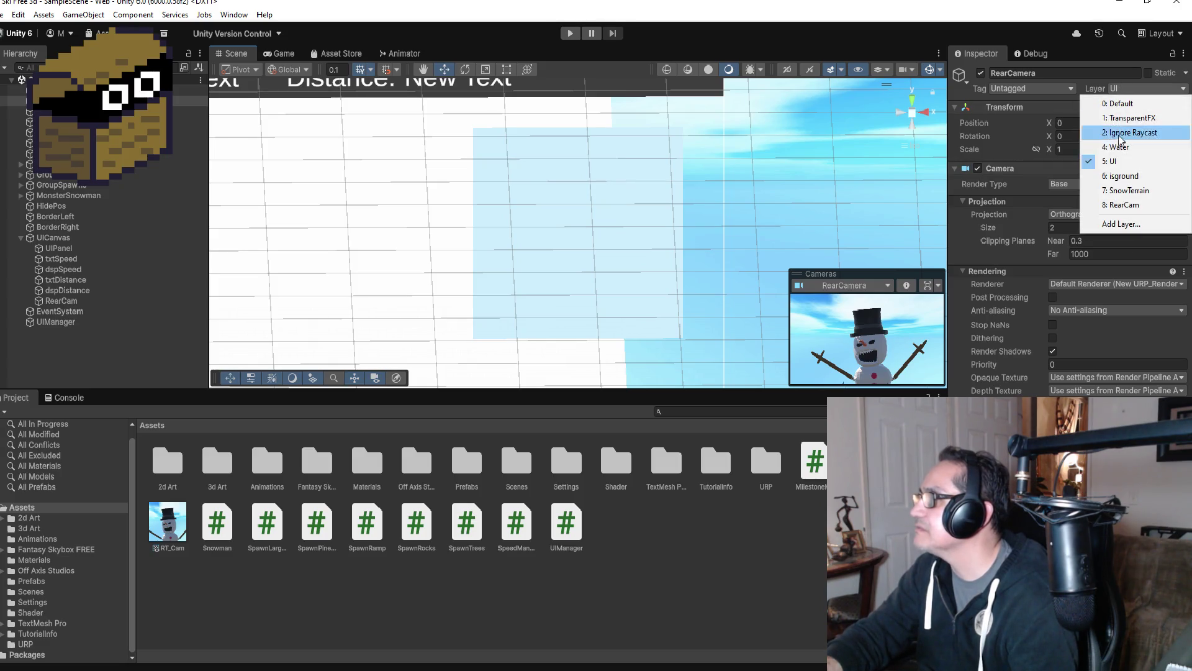
click(1125, 204)
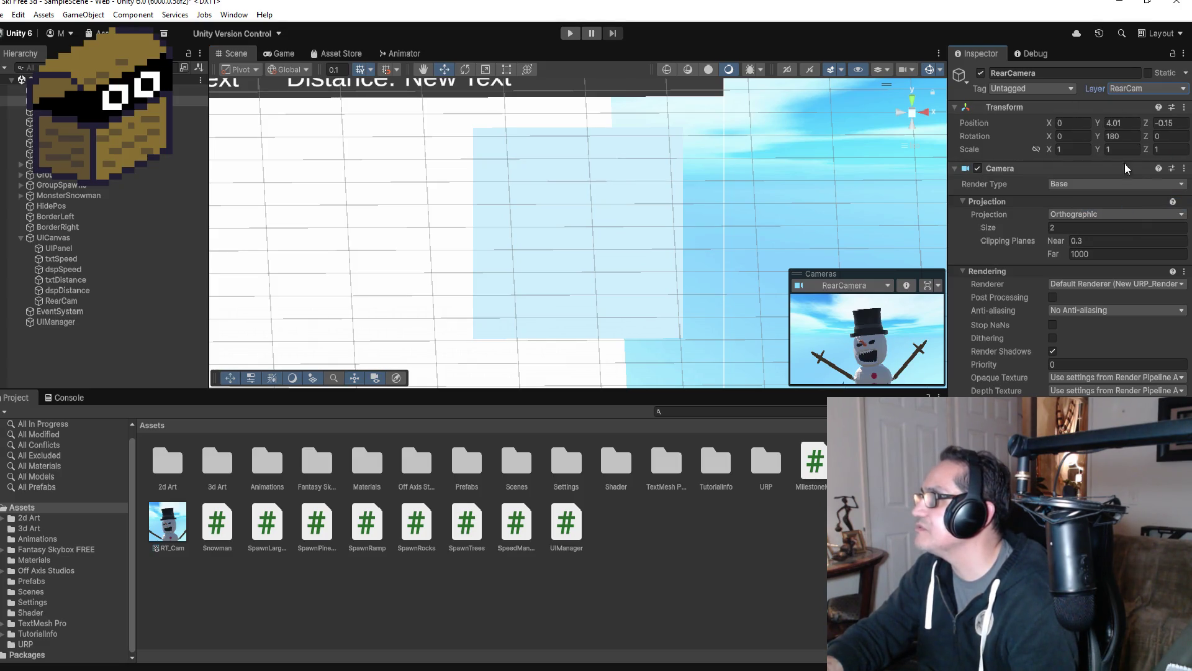
click(1129, 92)
click(1125, 103)
click(1131, 88)
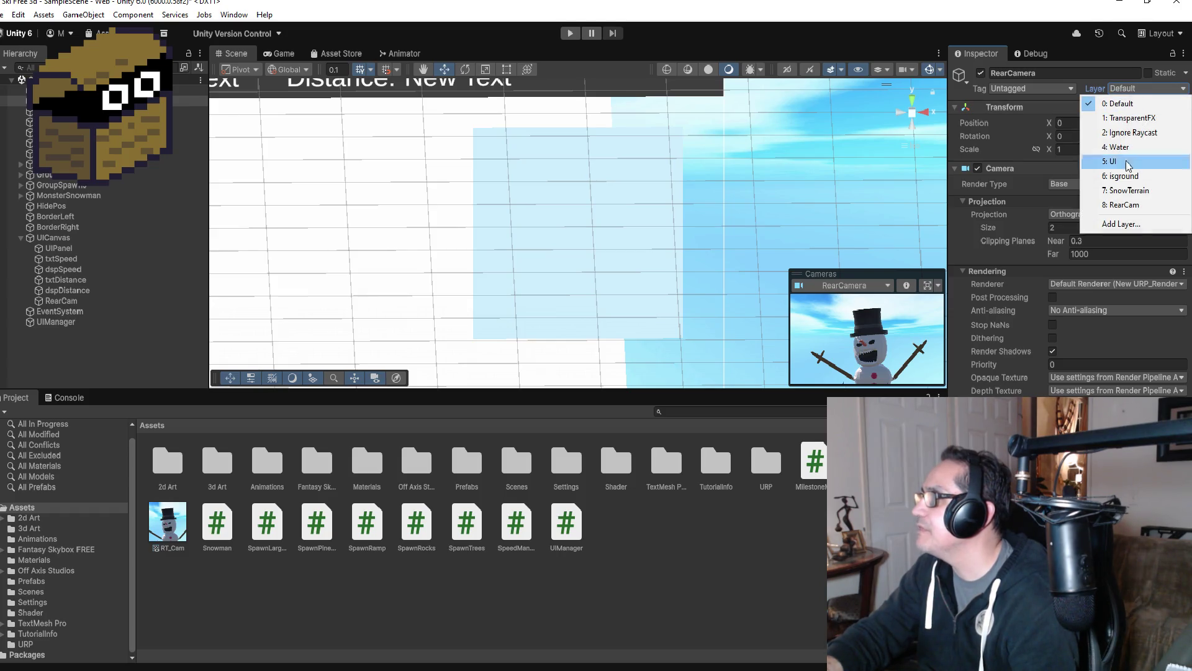
click(1125, 205)
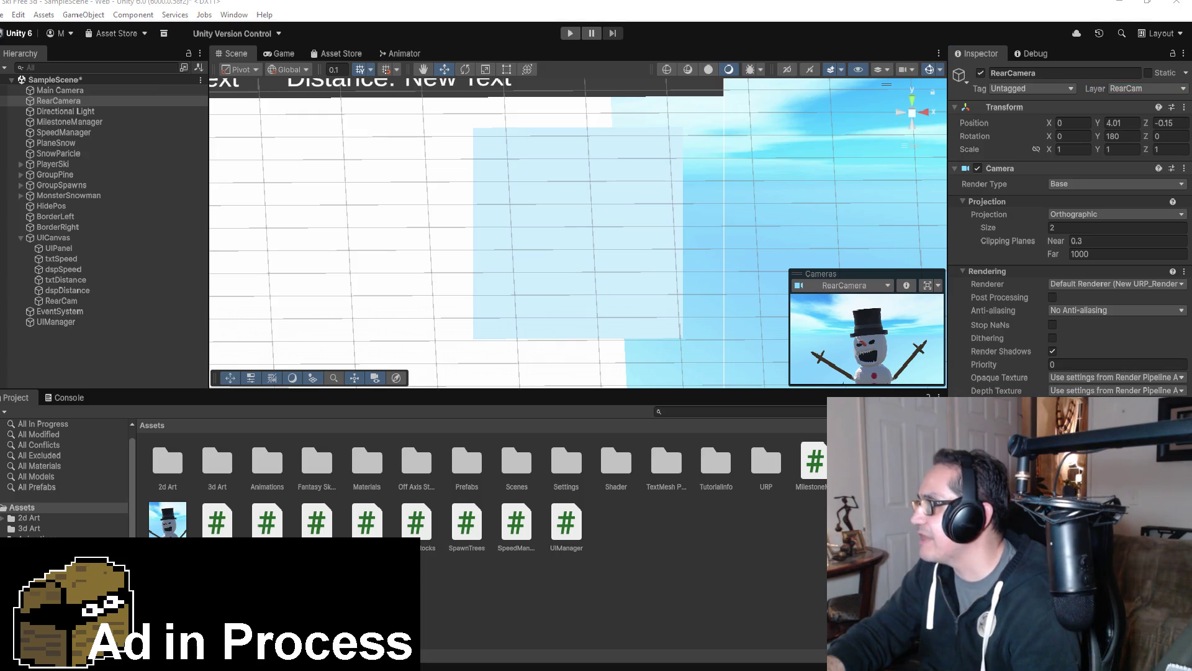
- Confirm the RearCam image stays on layer 8: RearCam and start Play mode
click(765, 463)
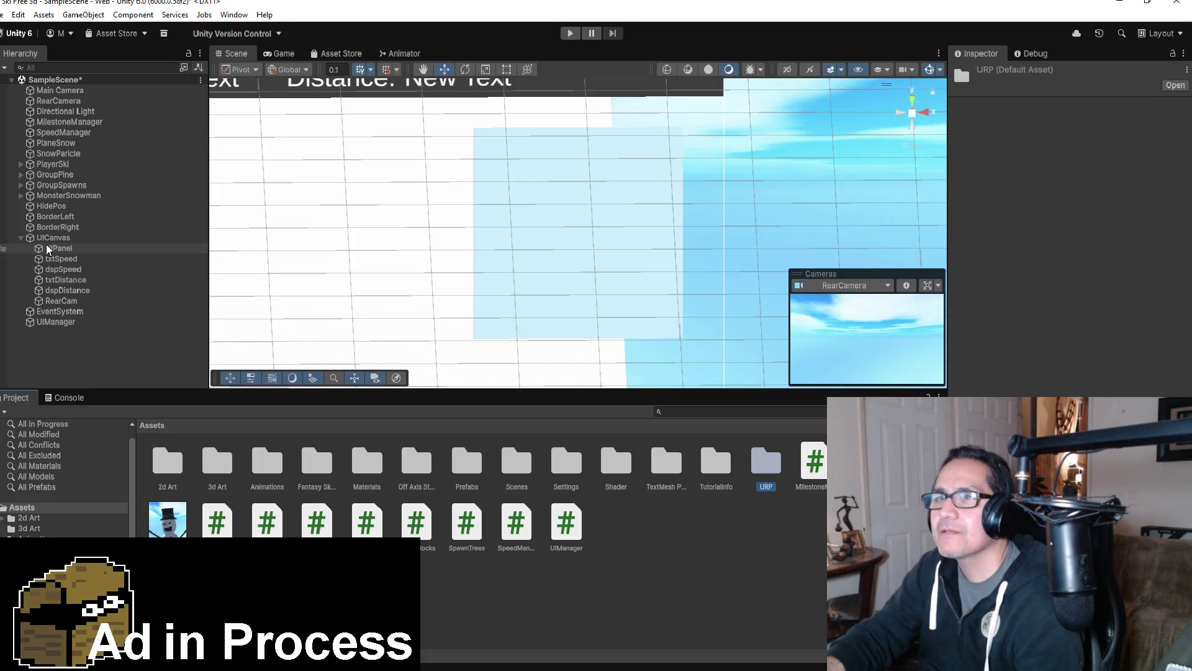
click(61, 300)
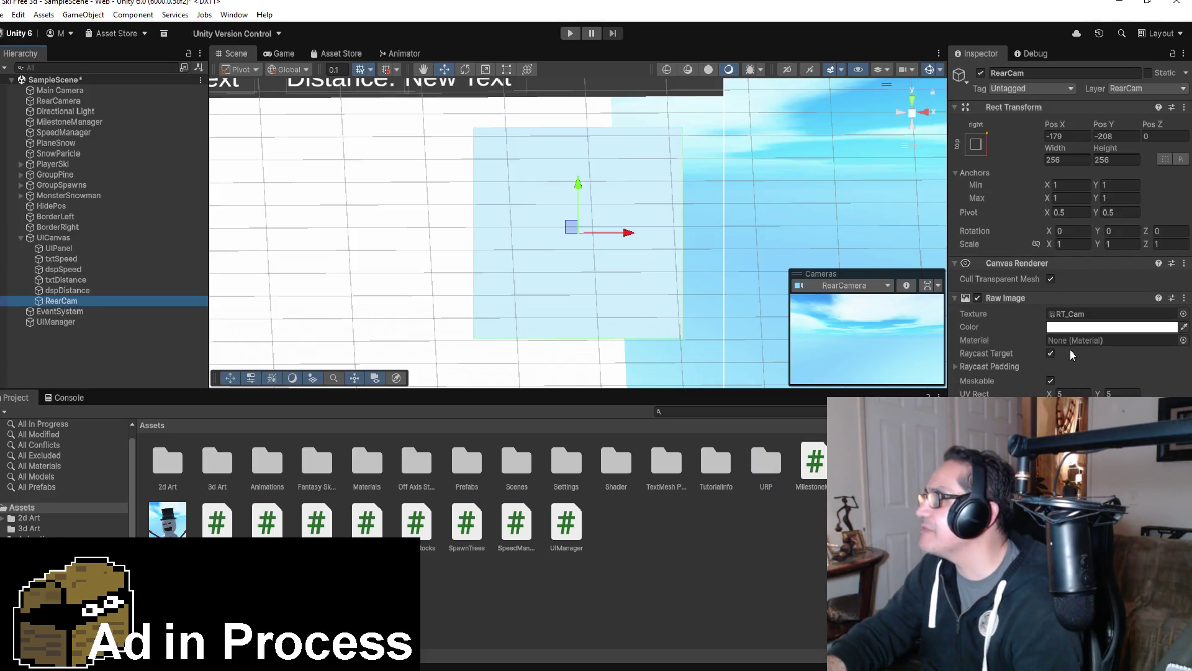
click(1125, 93)
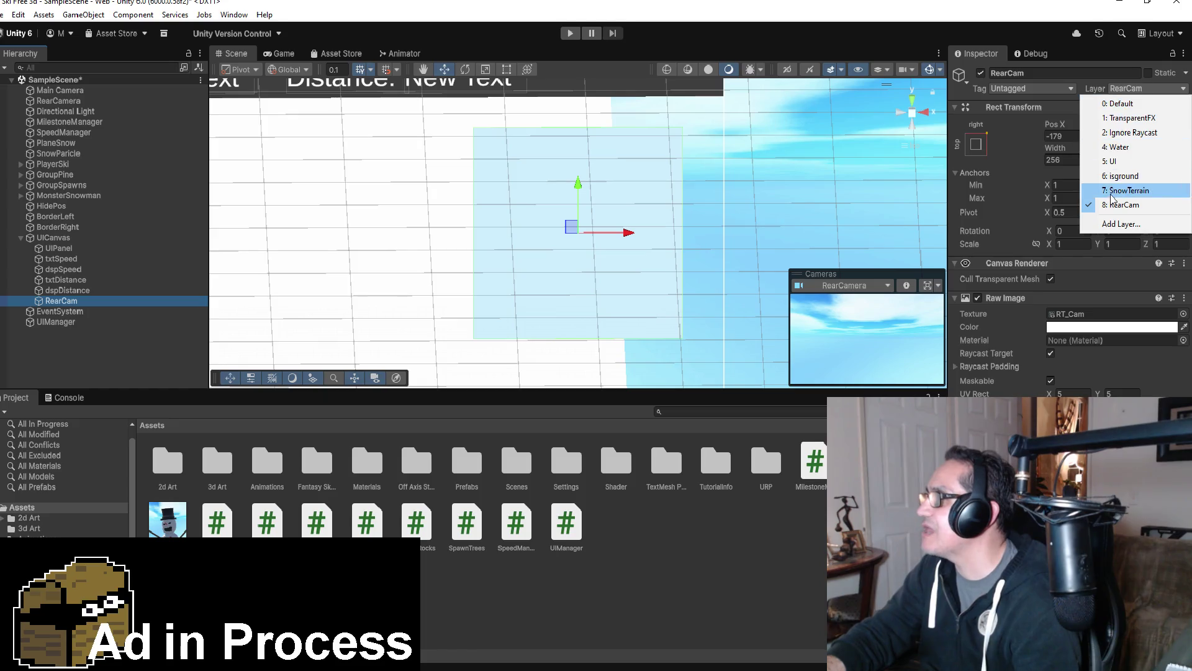
click(1099, 211)
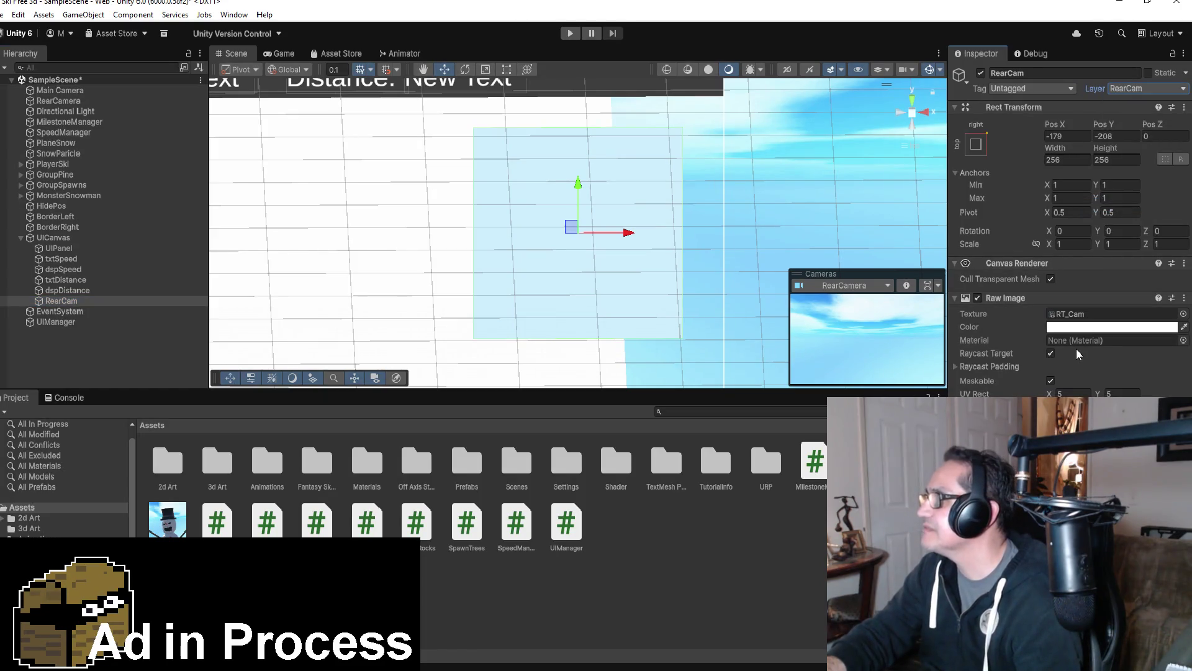
click(570, 33)
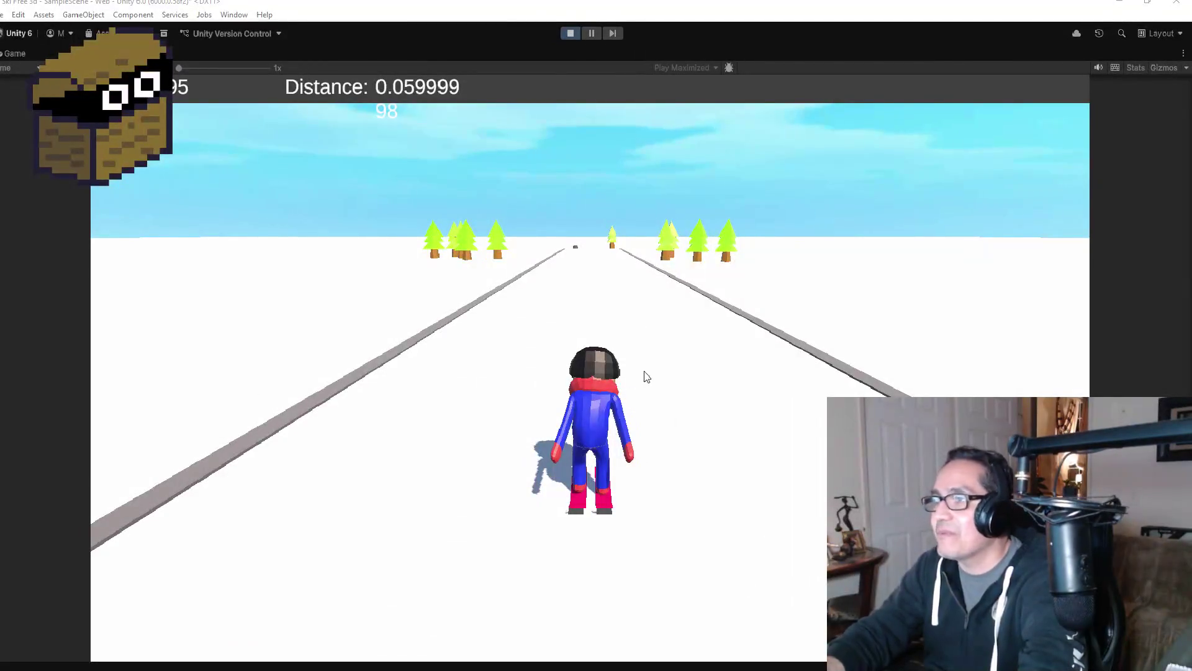
- Ski down the slope until distance passes 64, then stop Play mode
click(665, 401)
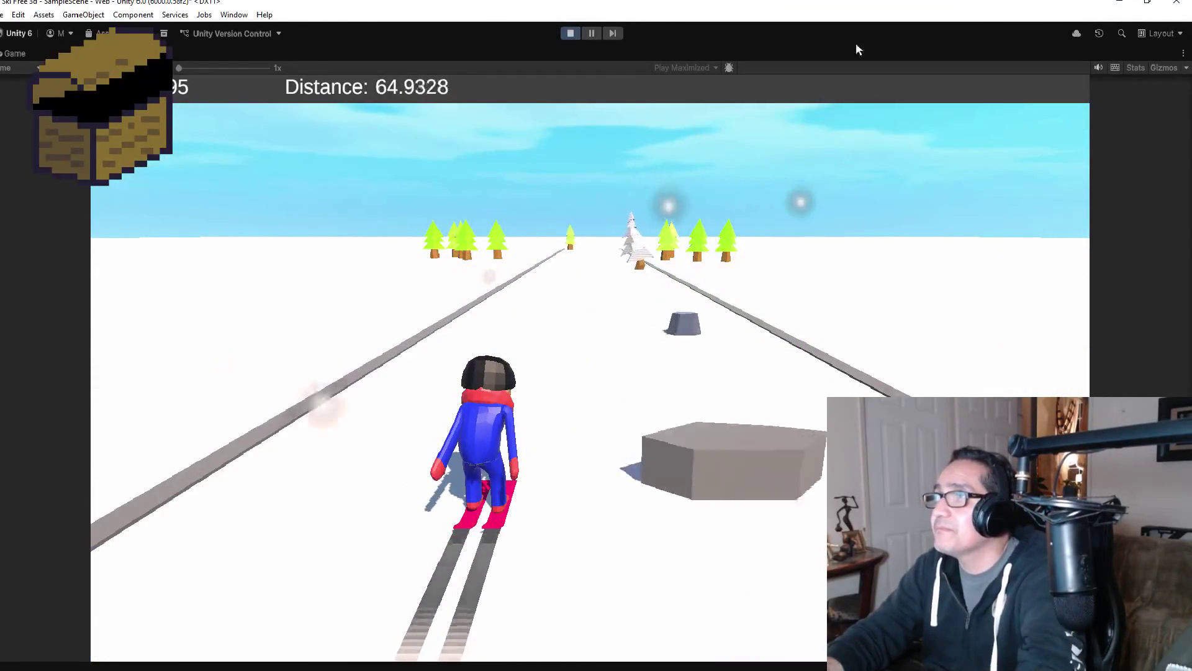
click(572, 35)
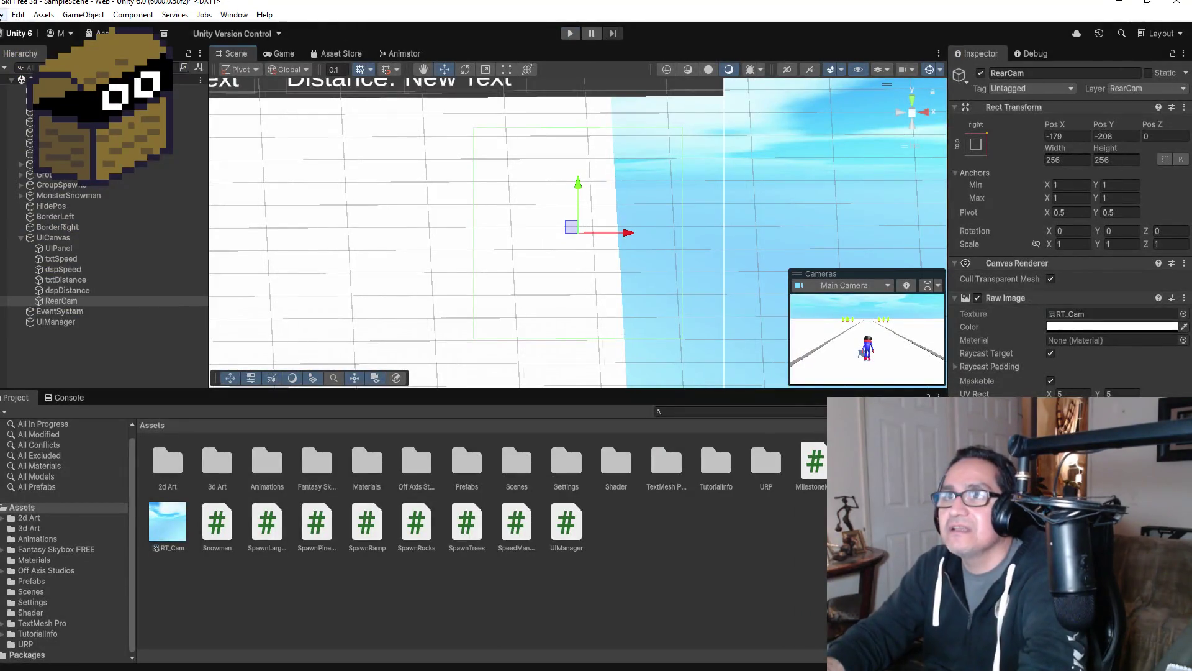
- Save the scene with File > Save
click(3, 14)
click(23, 80)
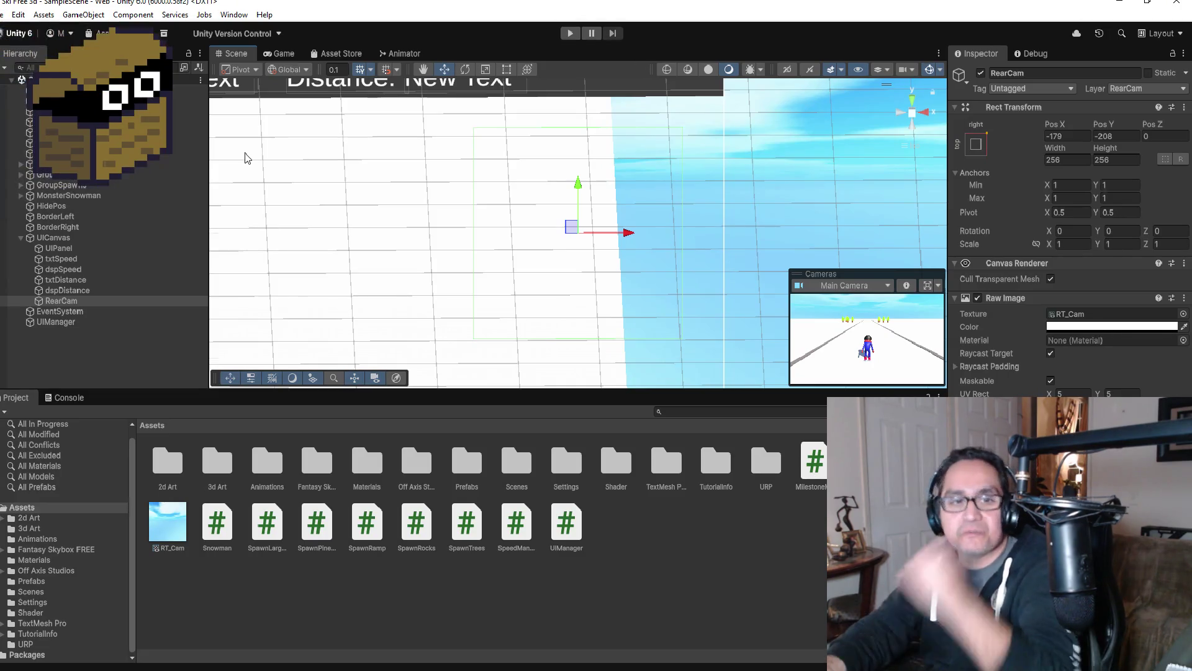